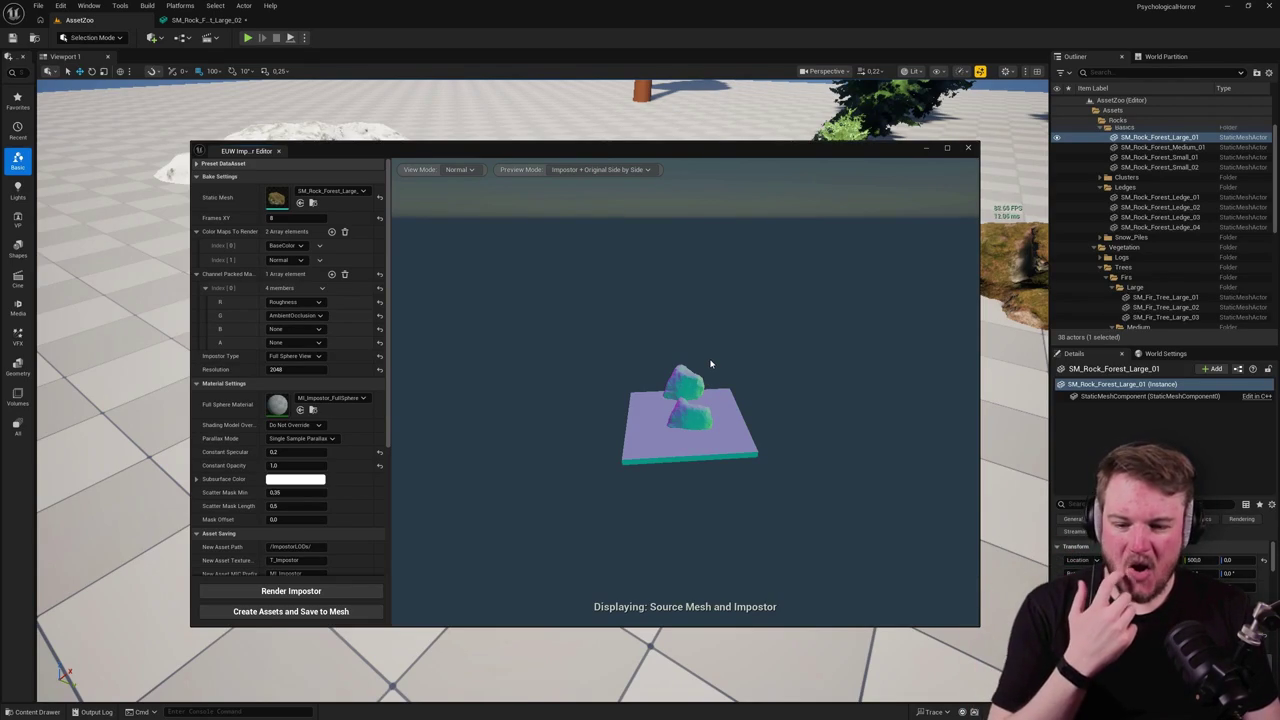
Step: Bake impostor assets for SM_Rock_Forest_Large_01, save them to the mesh, and close the Impostor Editor
{"action": "left_click", "coordinate": [353, 613]}
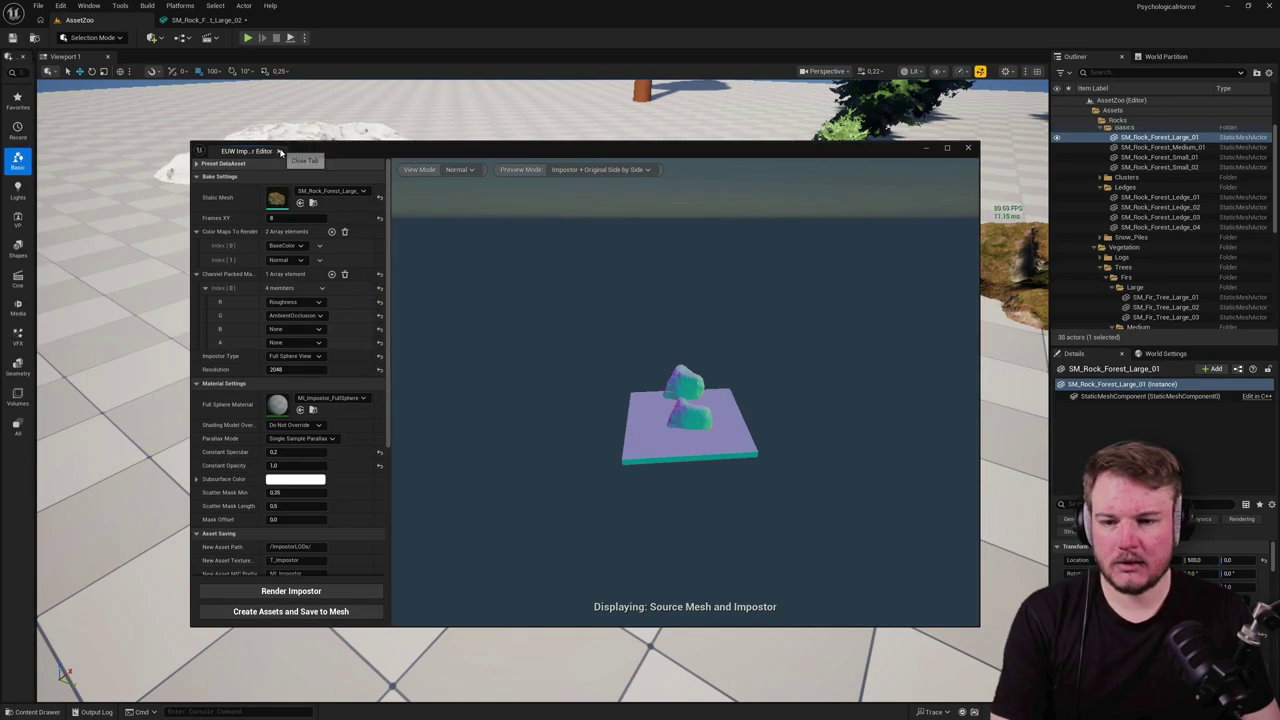
{"action": "left_click", "coordinate": [278, 150]}
{"action": "left_click", "coordinate": [193, 8]}
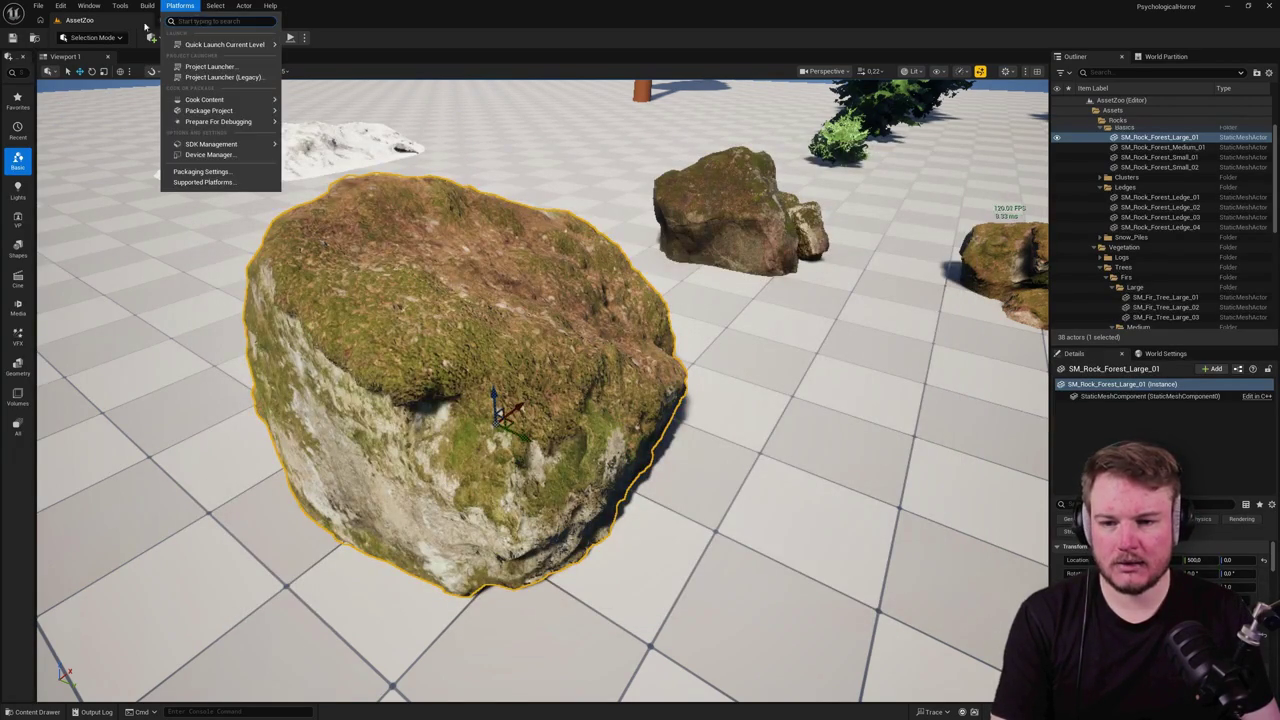
Step: Turn off Auto Compute LOD Distances on SM_Rock_Forest_Large_02 and set its LOD 3 screen size to 0.05
{"action": "key", "text": "Escape"}
{"action": "key", "text": "ctrl+e"}
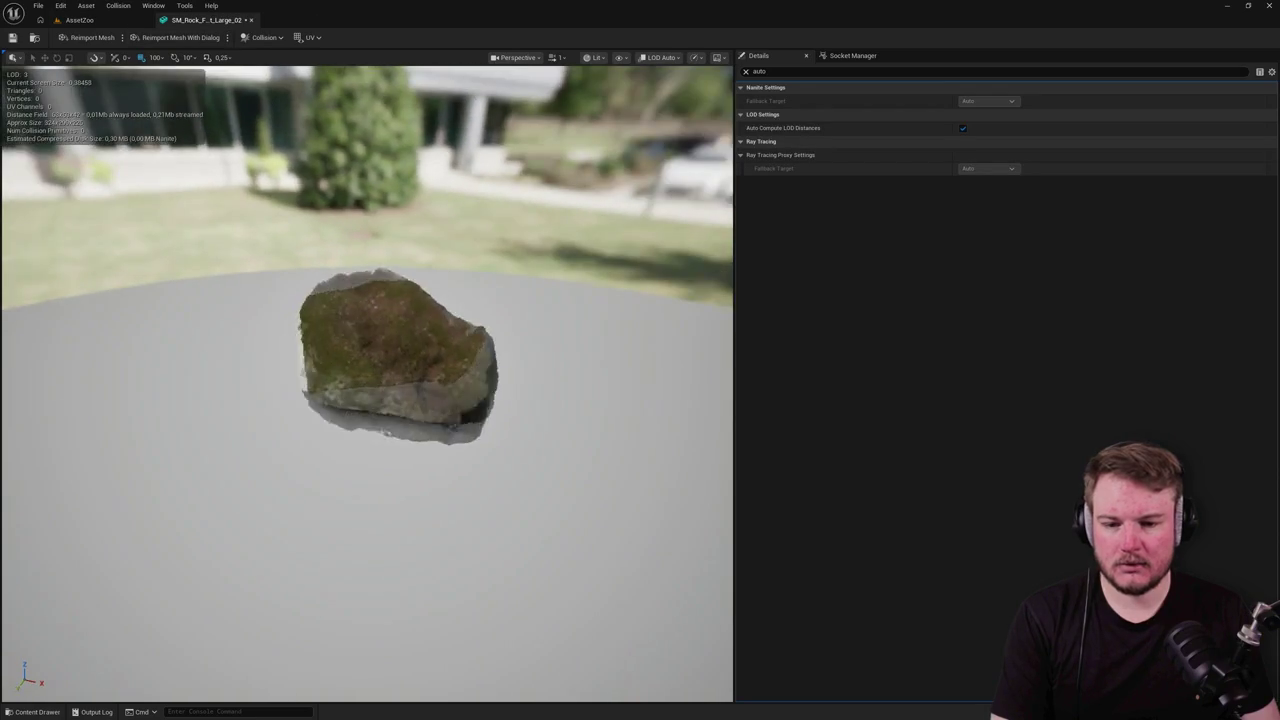
{"action": "scroll", "coordinate": [367, 383], "scroll_direction": "up", "scroll_amount": 3}
{"action": "left_click_drag", "start_coordinate": [367, 383], "coordinate": [440, 383]}
{"action": "scroll", "coordinate": [367, 383], "scroll_direction": "down", "scroll_amount": 5}
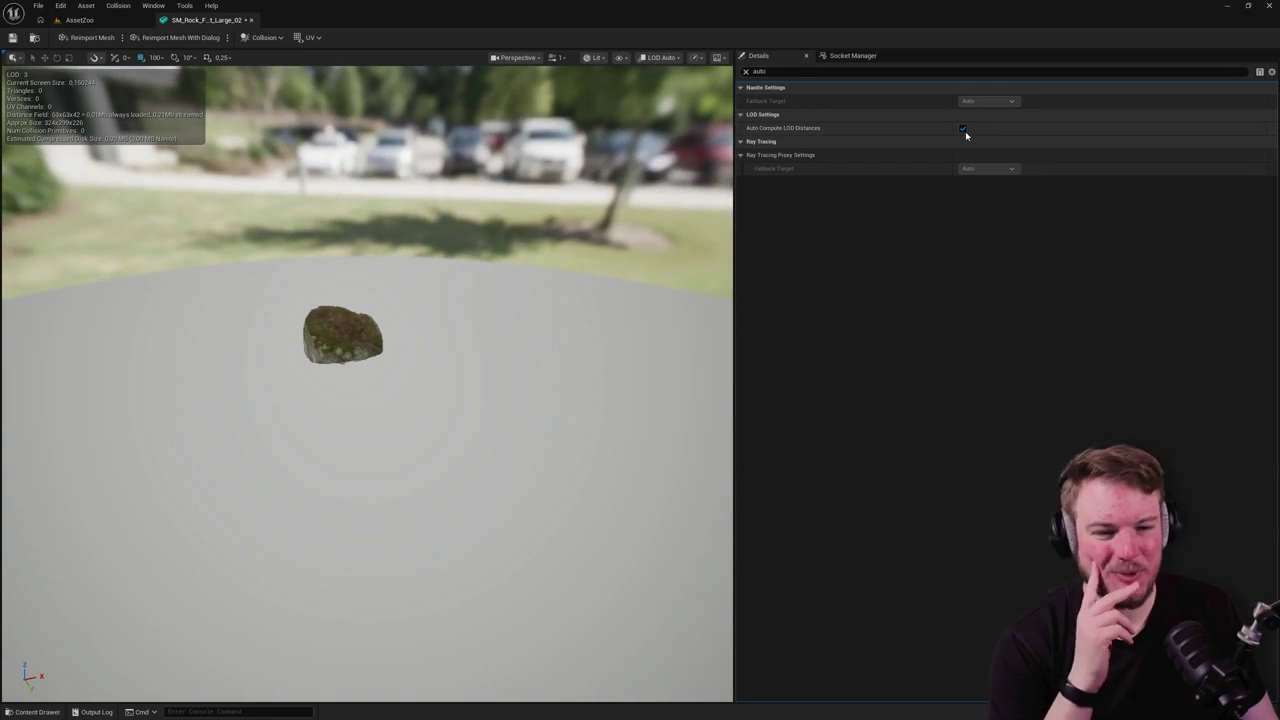
{"action": "left_click", "coordinate": [745, 71]}
{"action": "scroll", "coordinate": [367, 383], "scroll_direction": "down", "scroll_amount": 5}
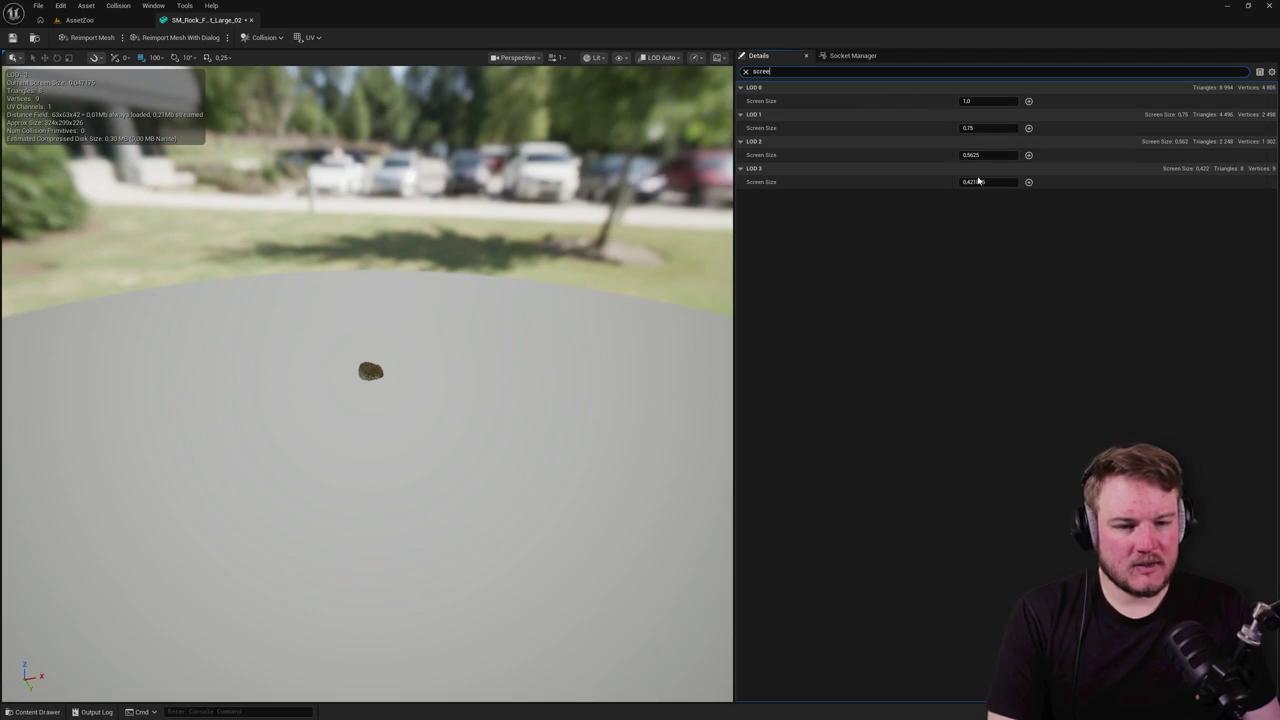
{"action": "left_click", "coordinate": [1005, 181]}
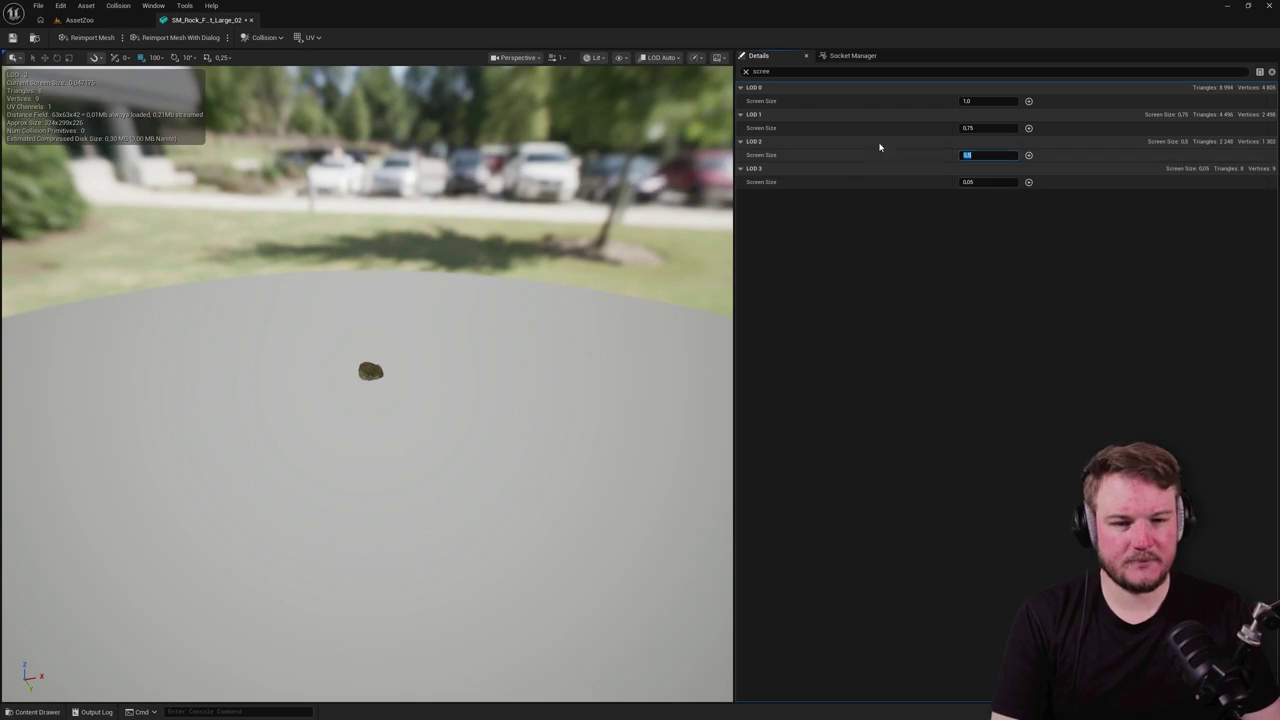
{"action": "left_click", "coordinate": [746, 73]}
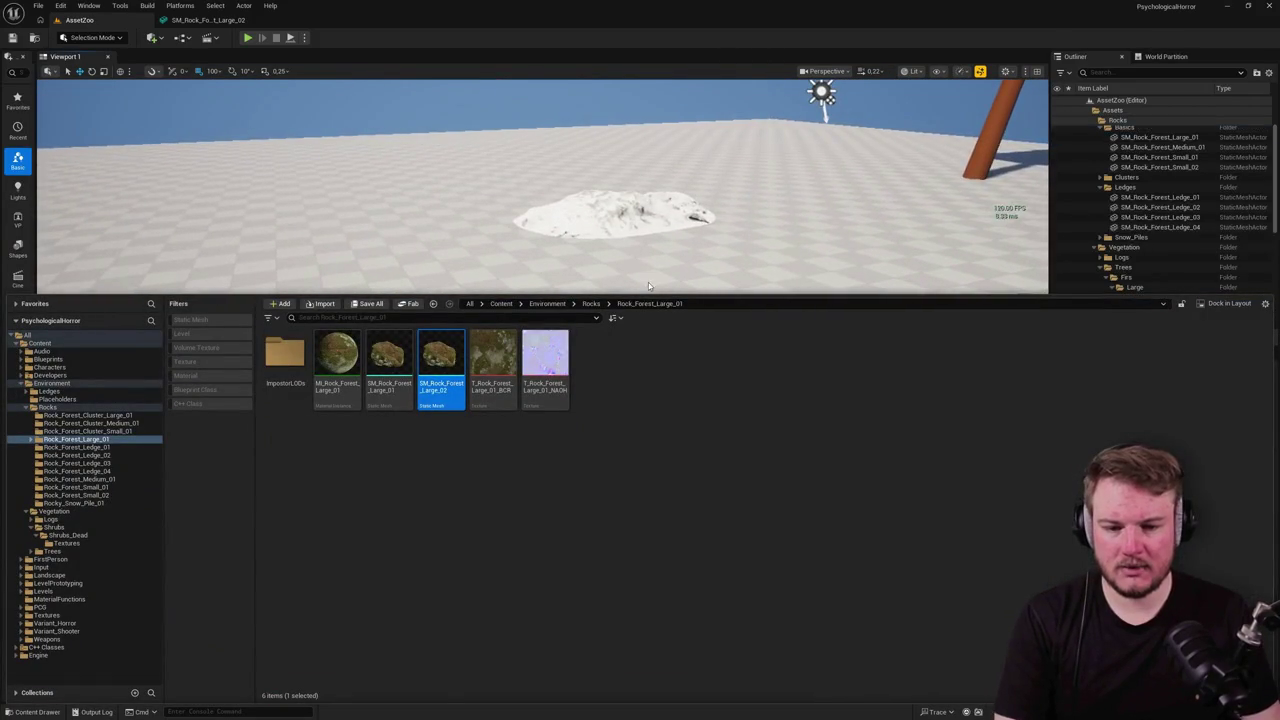
Step: Alt-drag a copy of the large mossy rock toward the floor's far edge
{"action": "left_click", "coordinate": [653, 274]}
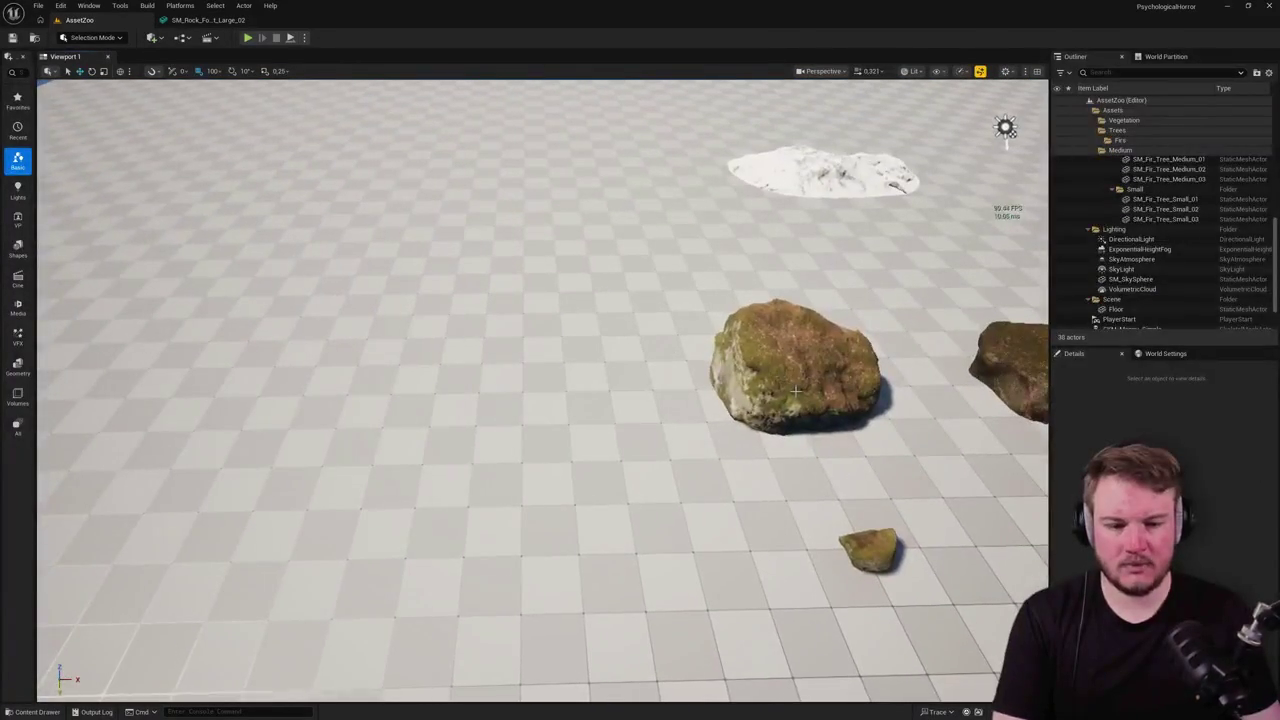
{"action": "left_click", "coordinate": [800, 395]}
{"action": "mouse_move", "coordinate": [800, 395]}
{"action": "left_mouse_down"}
{"action": "mouse_move", "coordinate": [385, 250]}
{"action": "mouse_move", "coordinate": [332, 157]}
{"action": "left_mouse_up"}
Step: Place SM_Rock_Forest_Large_02 beside the copy and start a Play-in-Editor session
{"action": "key", "text": "ctrl+space"}
{"action": "mouse_move", "coordinate": [452, 372]}
{"action": "left_mouse_down"}
{"action": "mouse_move", "coordinate": [359, 110]}
{"action": "mouse_move", "coordinate": [378, 112]}
{"action": "mouse_move", "coordinate": [390, 200]}
{"action": "left_mouse_up"}
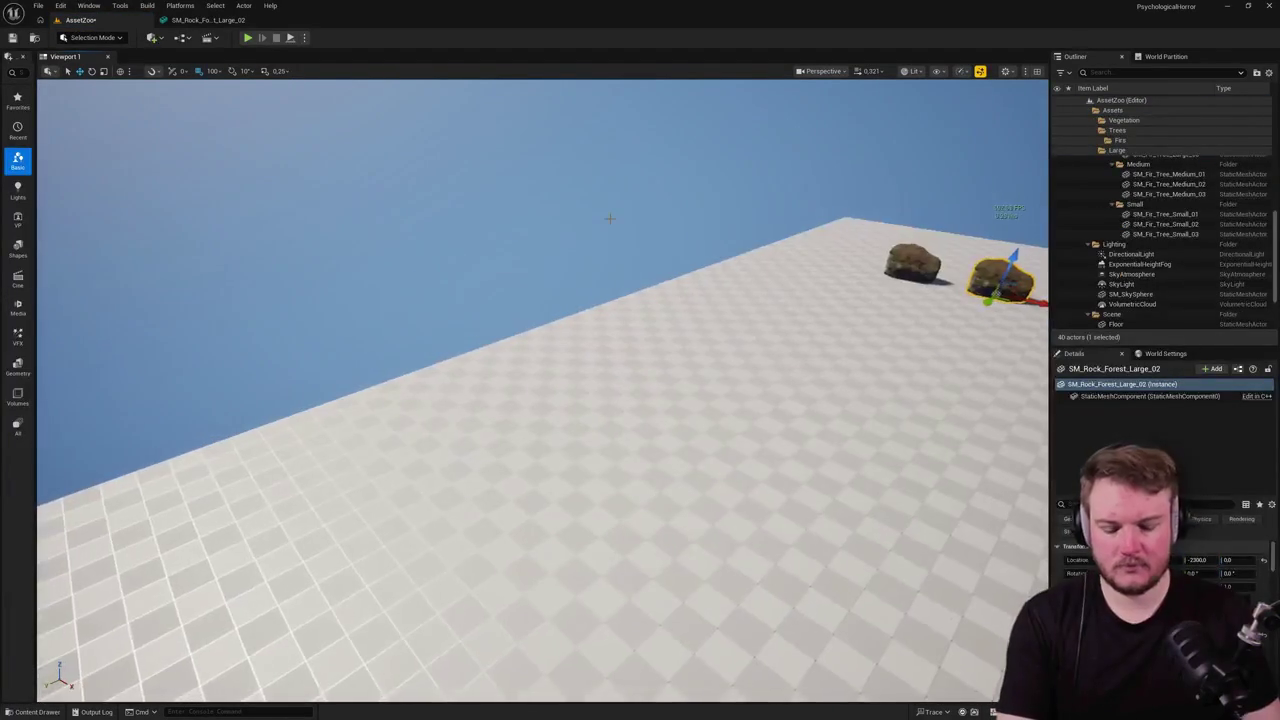
{"action": "key", "text": "alt+p"}
{"action": "left_click", "coordinate": [609, 218]}
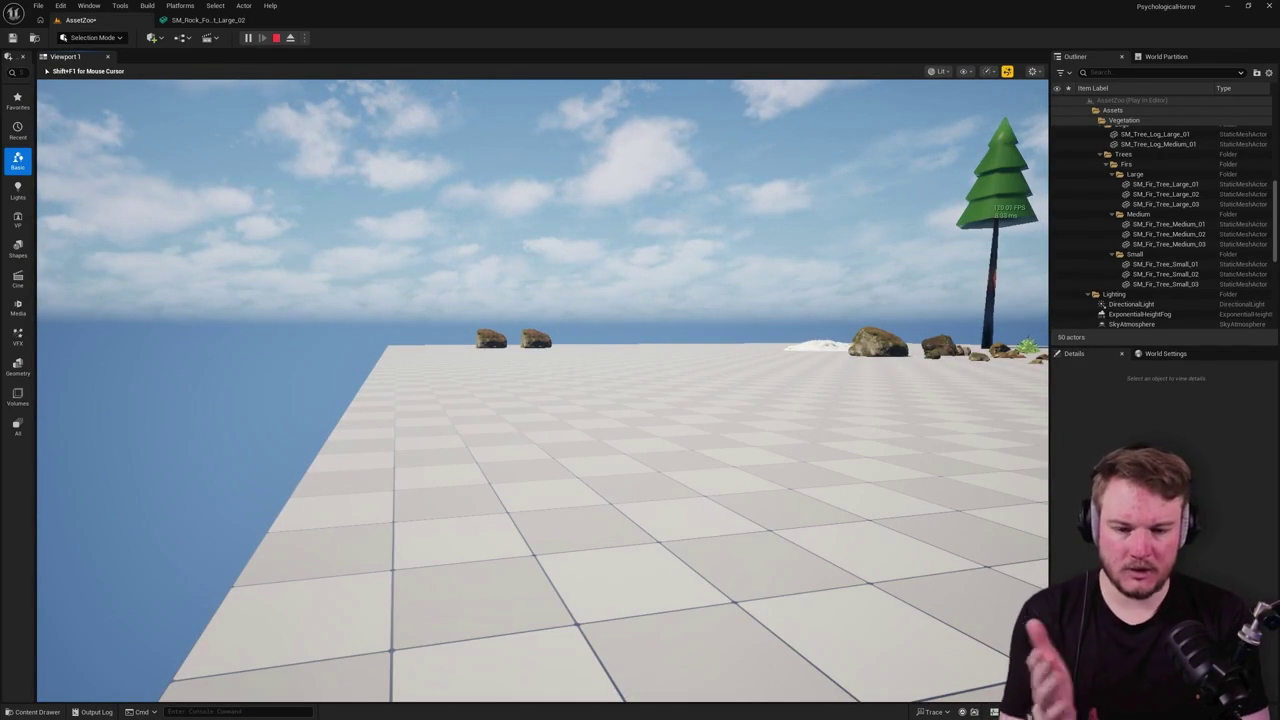
Step: Walk up to the two rocks, sidestep, back away to check distant detail, then eject with F8
{"action": "key", "text": "w"}
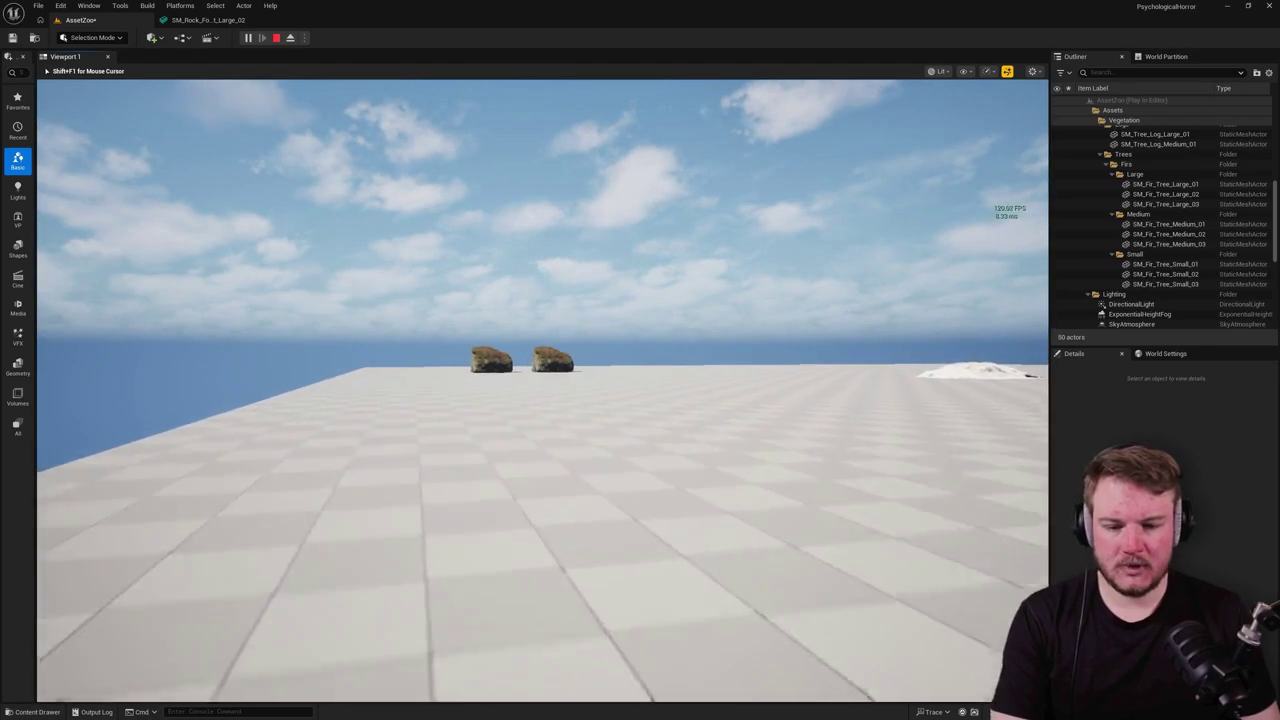
{"action": "key", "text": "w"}
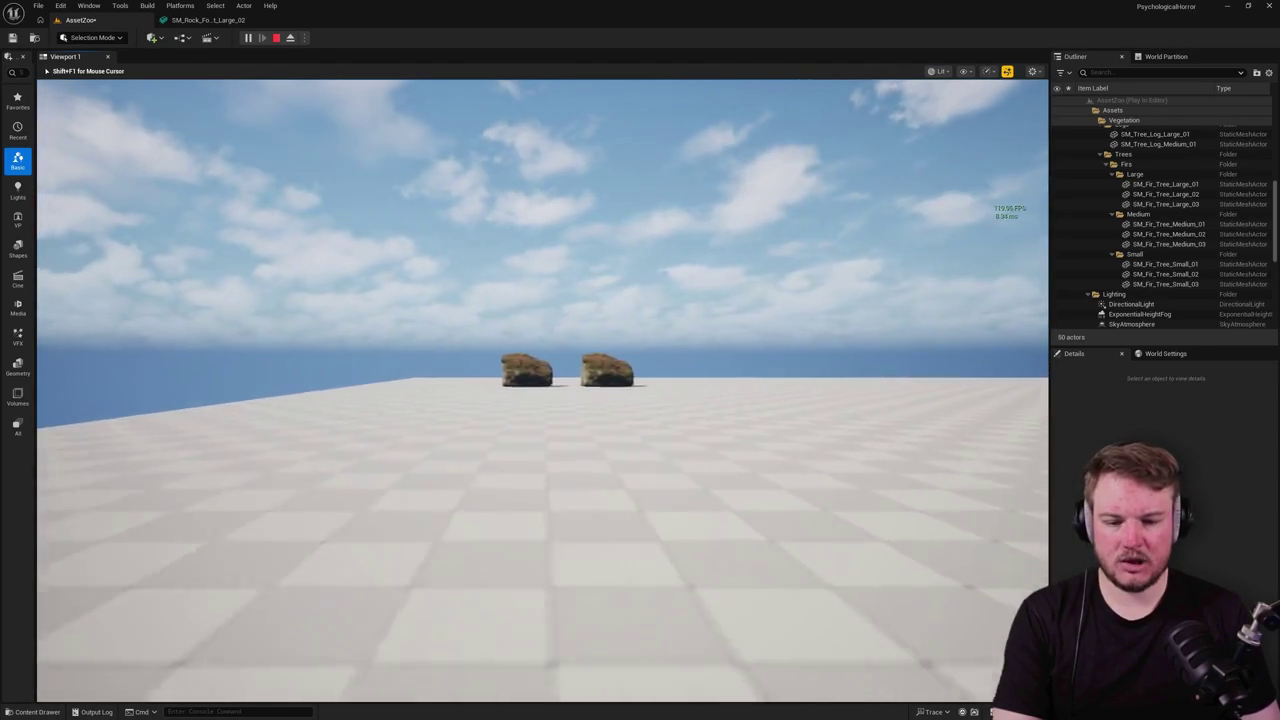
{"action": "key", "text": "w"}
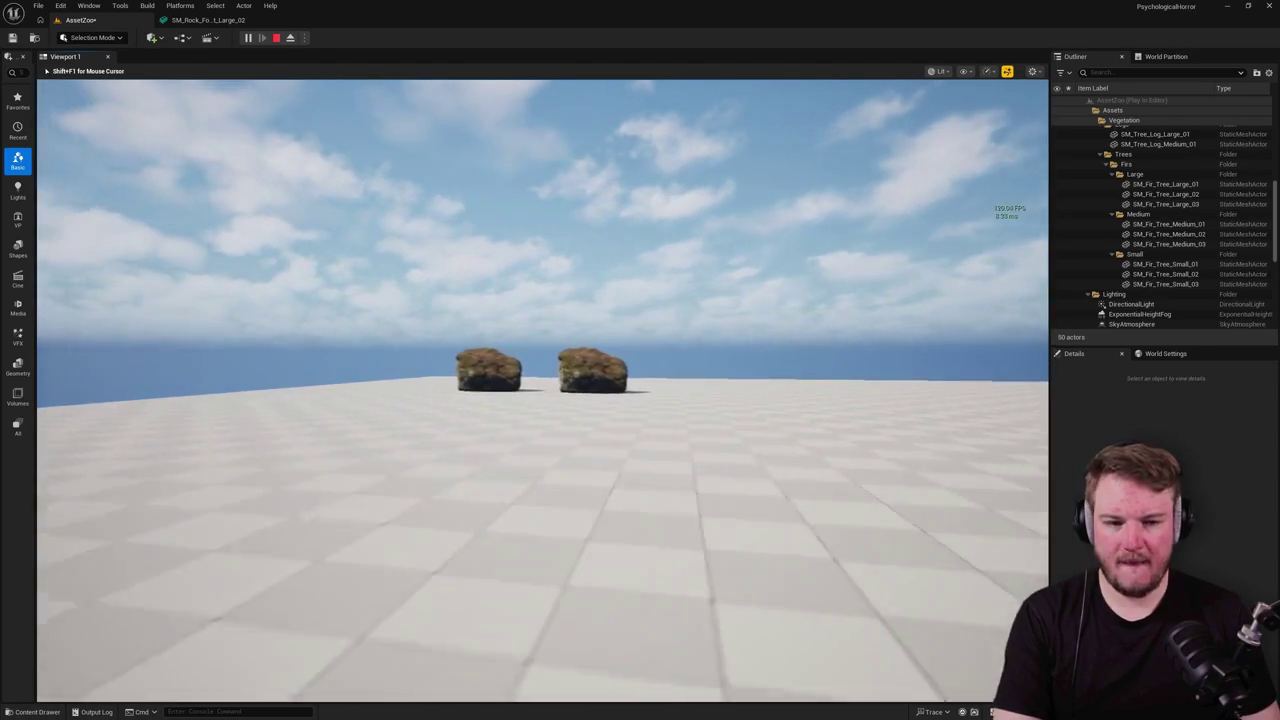
{"action": "key", "text": "w"}
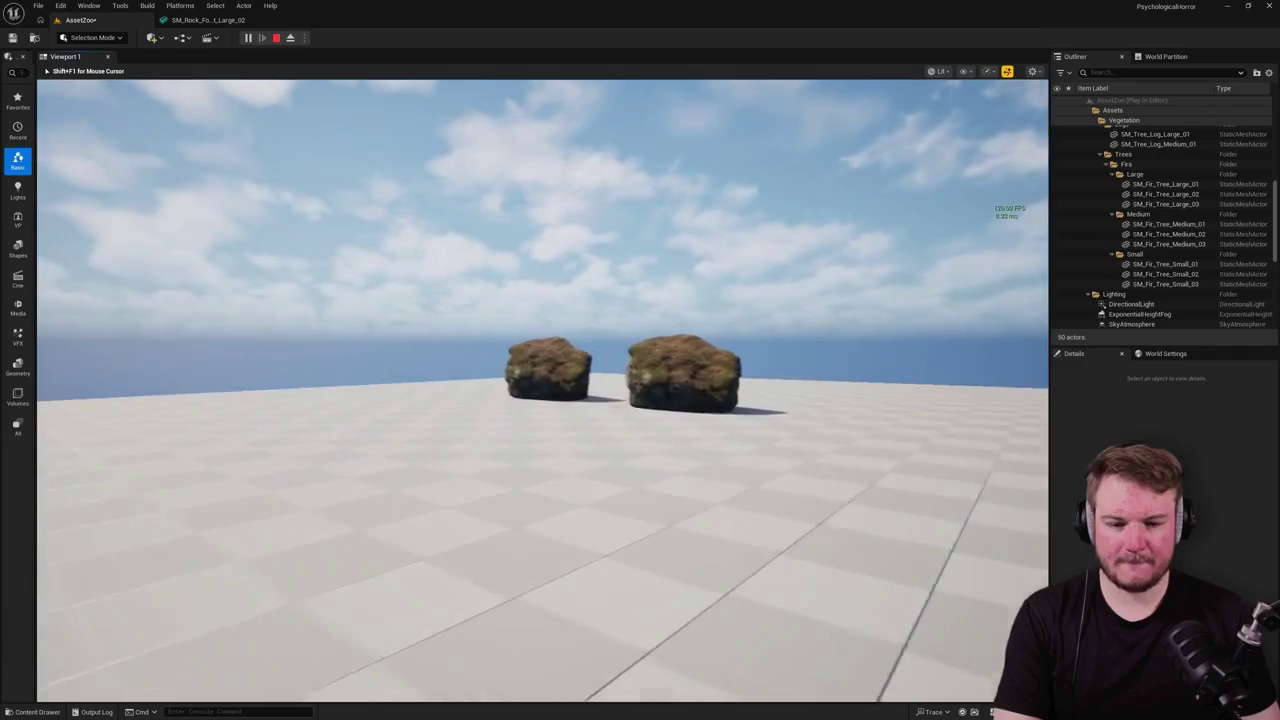
{"action": "key", "text": "w"}
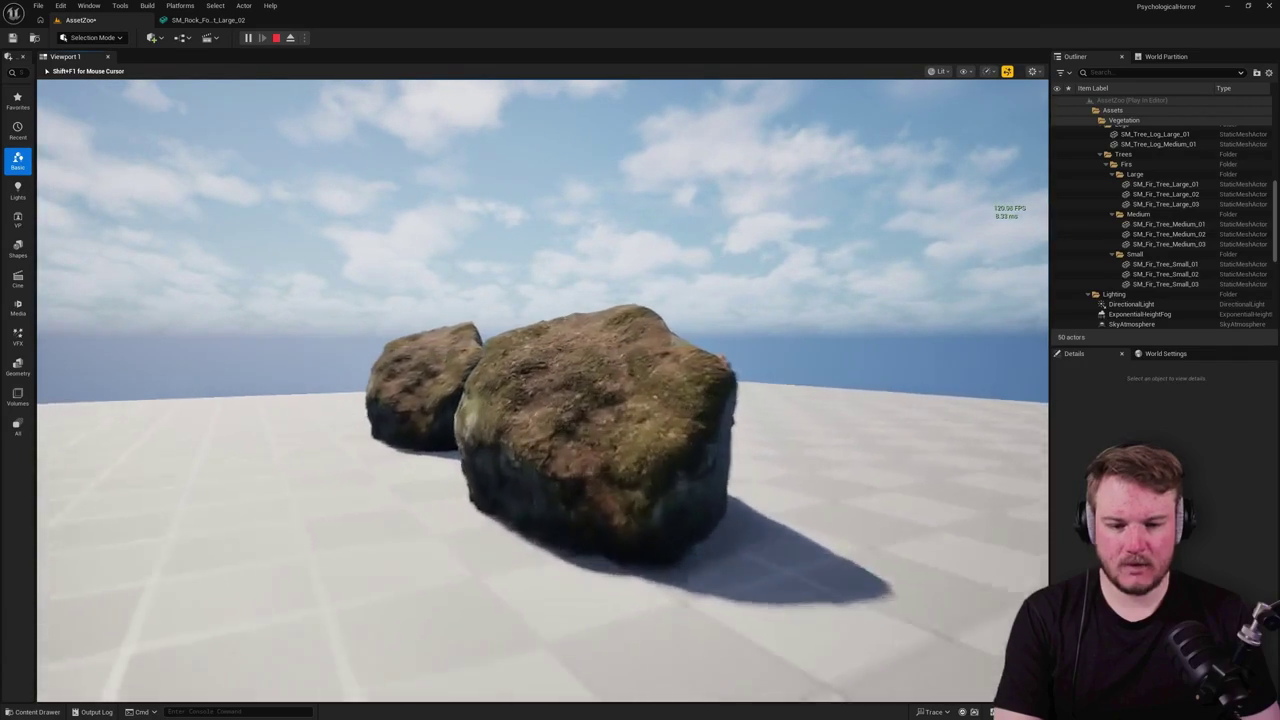
{"action": "key", "text": "a"}
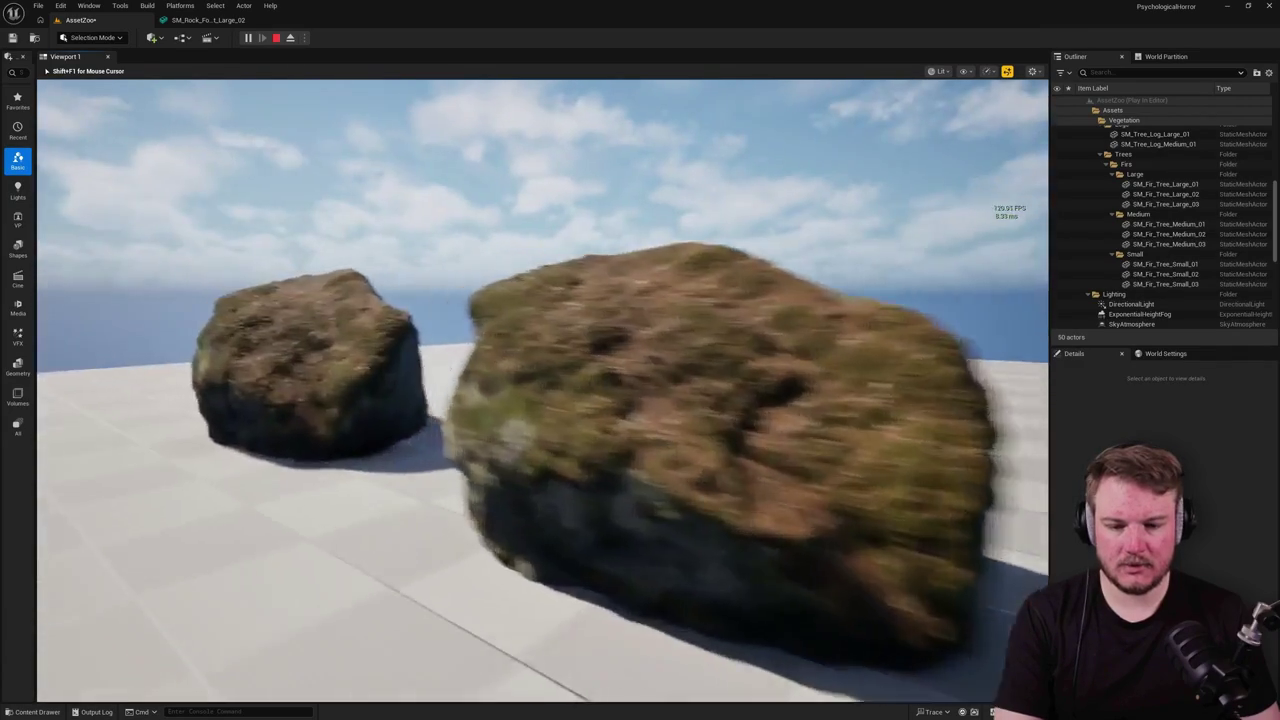
{"action": "key", "text": "s"}
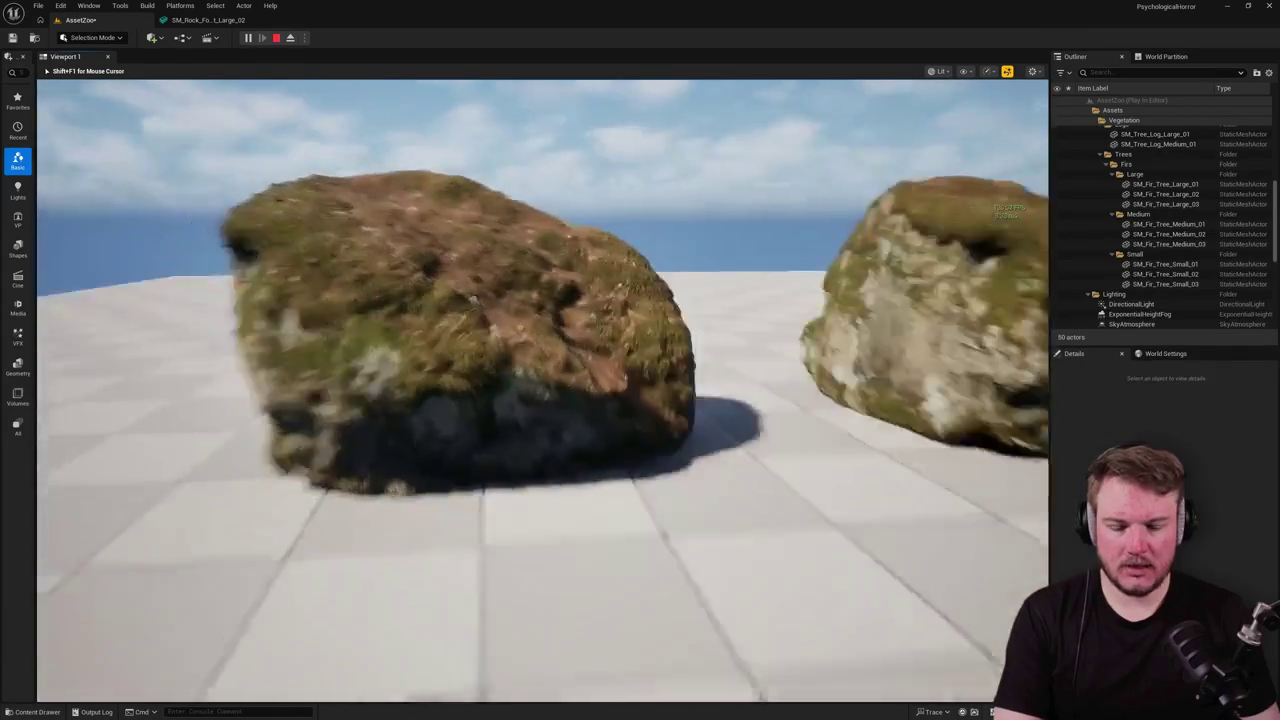
{"action": "key", "text": "s"}
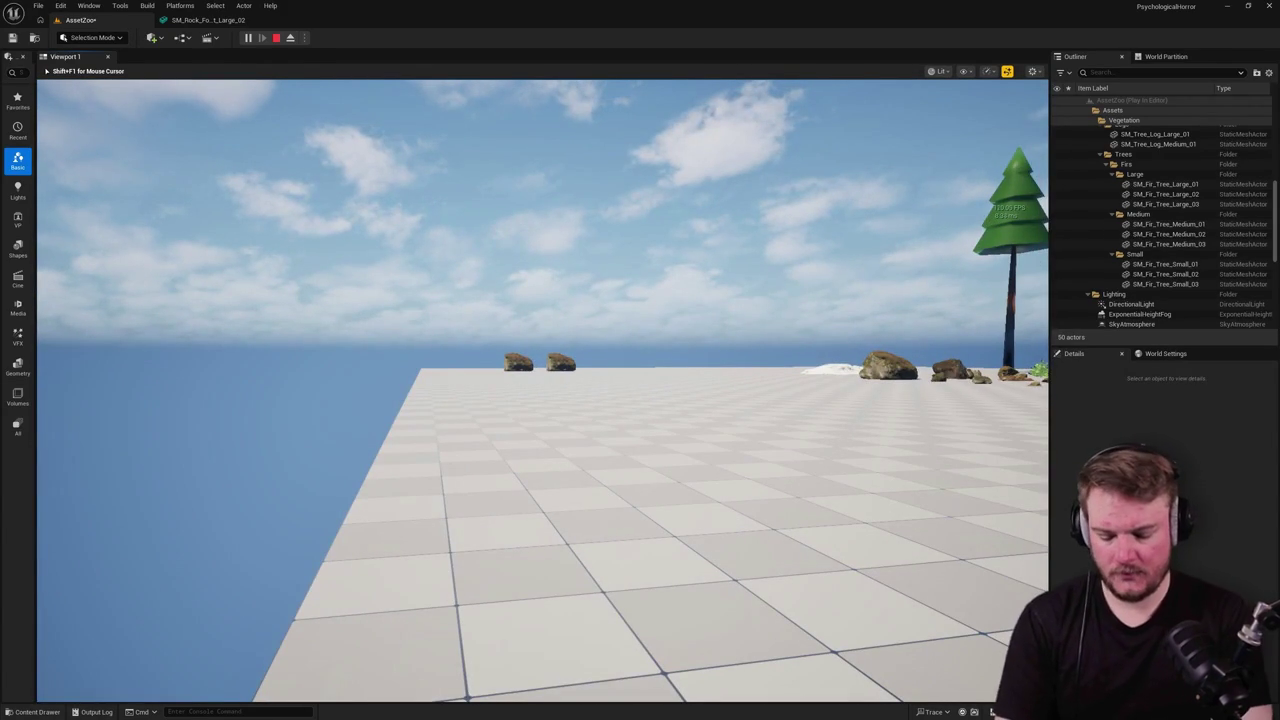
{"action": "key", "text": "F8"}
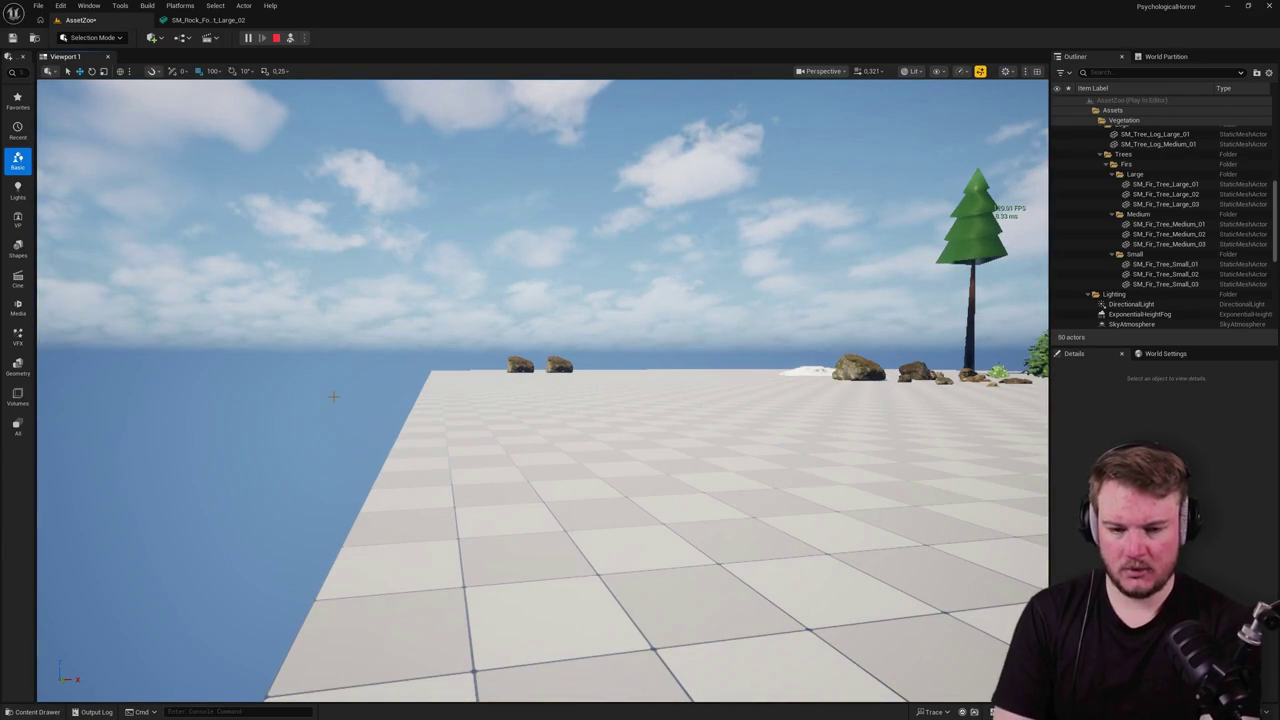
Step: Survey the scene in wireframe, stop the play session, and return to Lit view
{"action": "key", "text": "alt+2"}
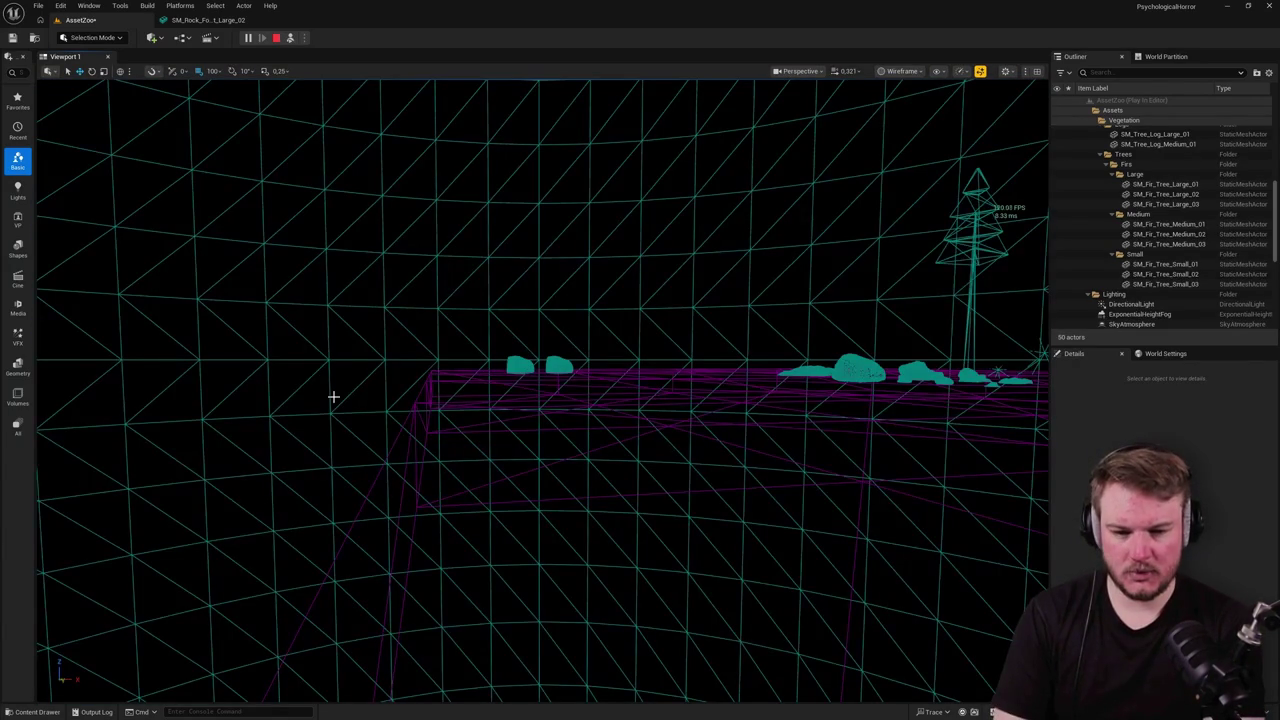
{"action": "mouse_move", "coordinate": [405, 403]}
{"action": "left_mouse_down"}
{"action": "mouse_move", "coordinate": [402, 500]}
{"action": "mouse_move", "coordinate": [420, 413]}
{"action": "left_mouse_up"}
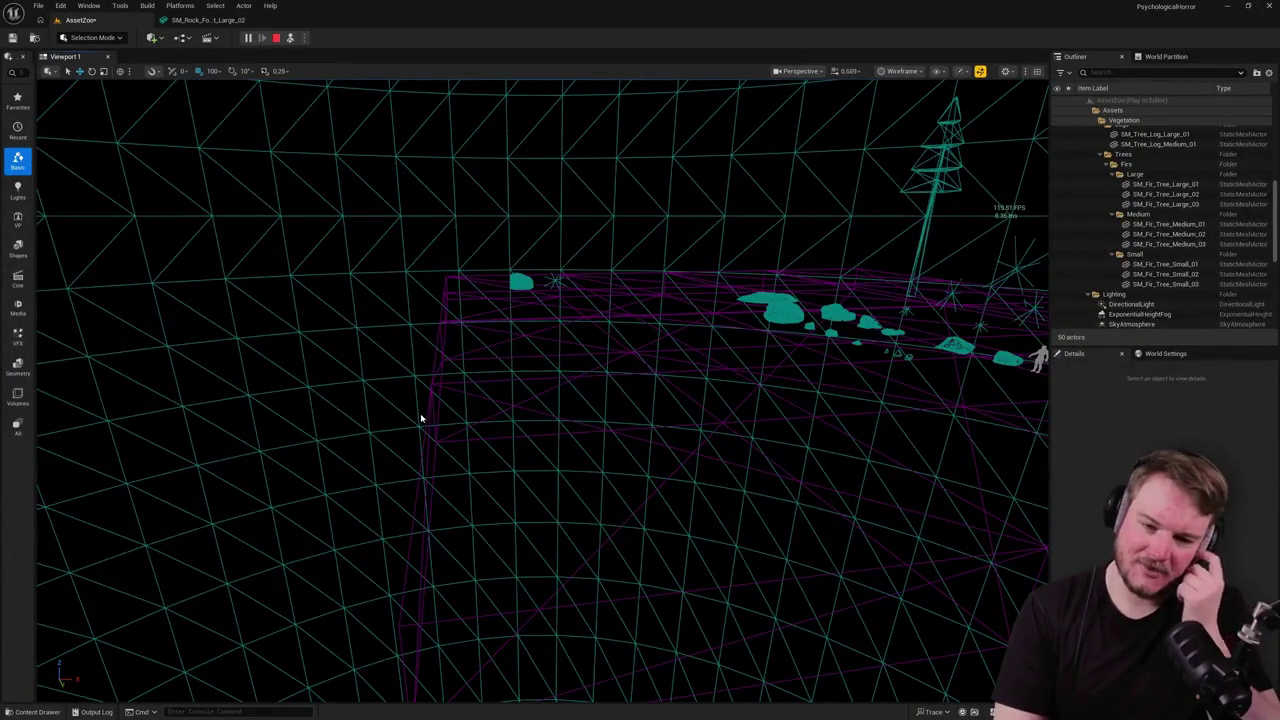
{"action": "key", "text": "Escape"}
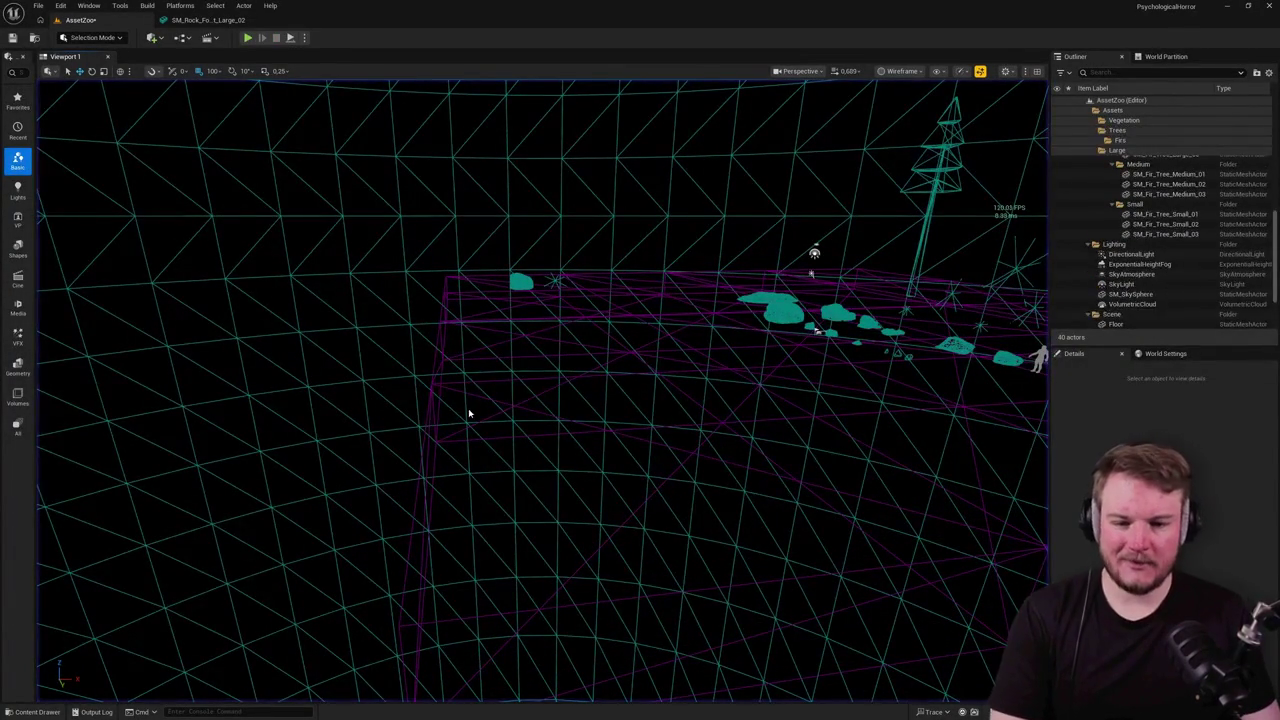
{"action": "key", "text": "alt+4"}
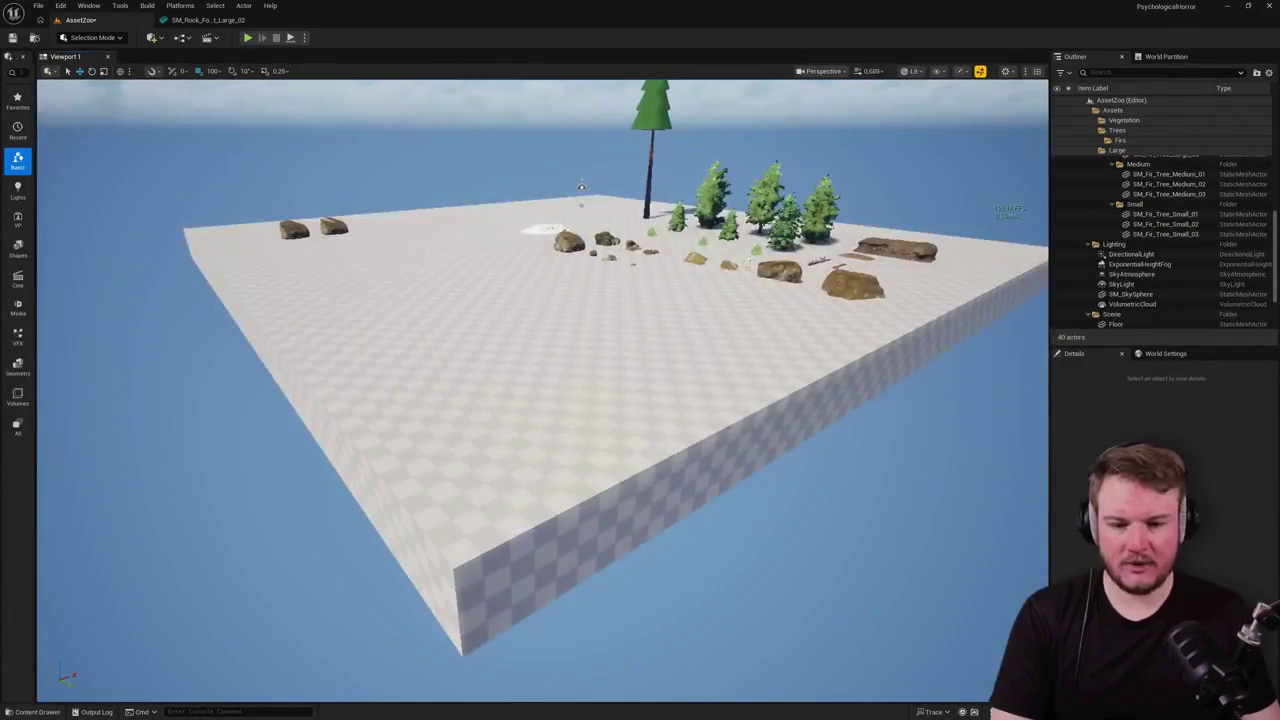
Step: Scale the Floor up greatly, then Play From Here facing the trees and rocks
{"action": "left_click", "coordinate": [493, 390]}
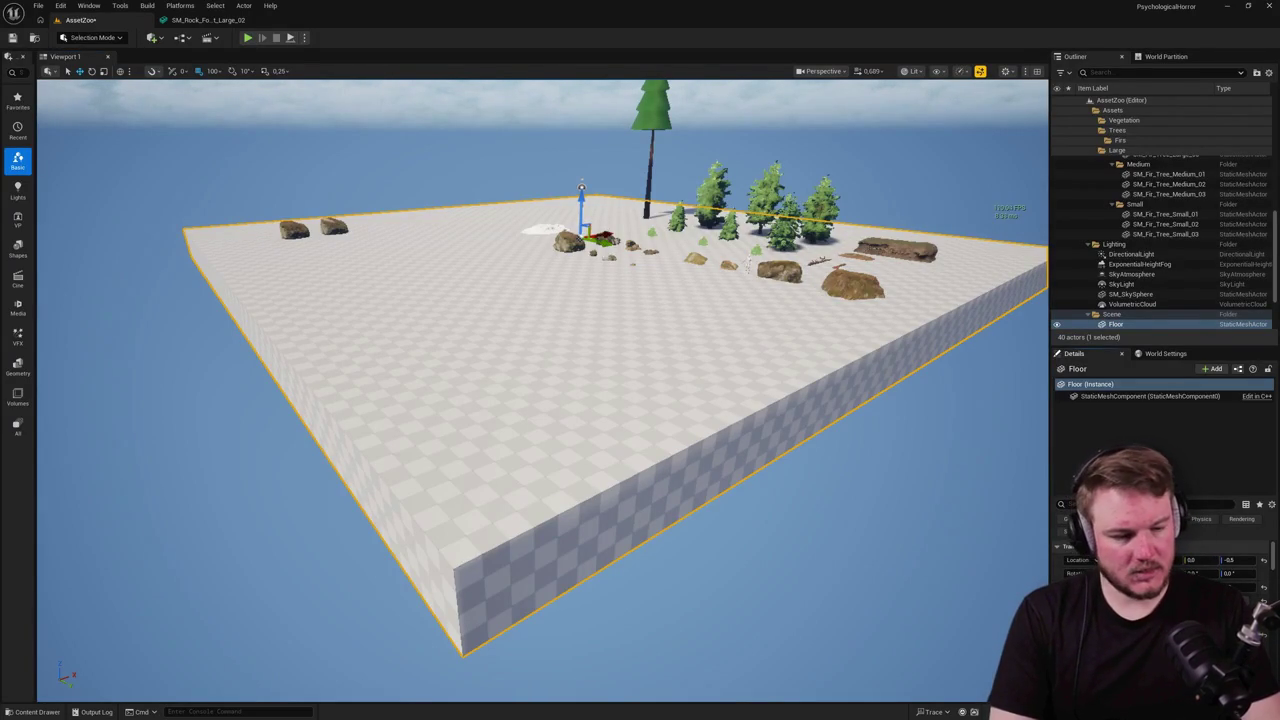
{"action": "key", "text": "Return"}
{"action": "key", "text": "Return"}
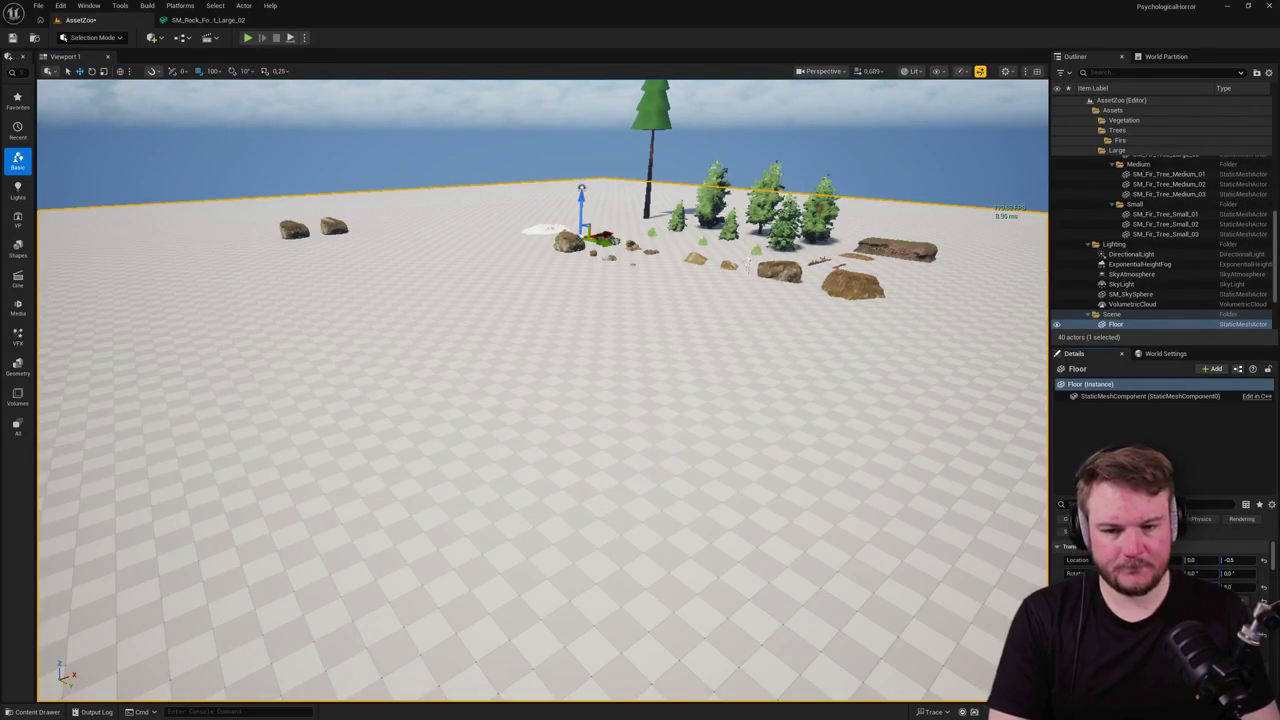
{"action": "left_click_drag", "start_coordinate": [751, 433], "coordinate": [751, 433]}
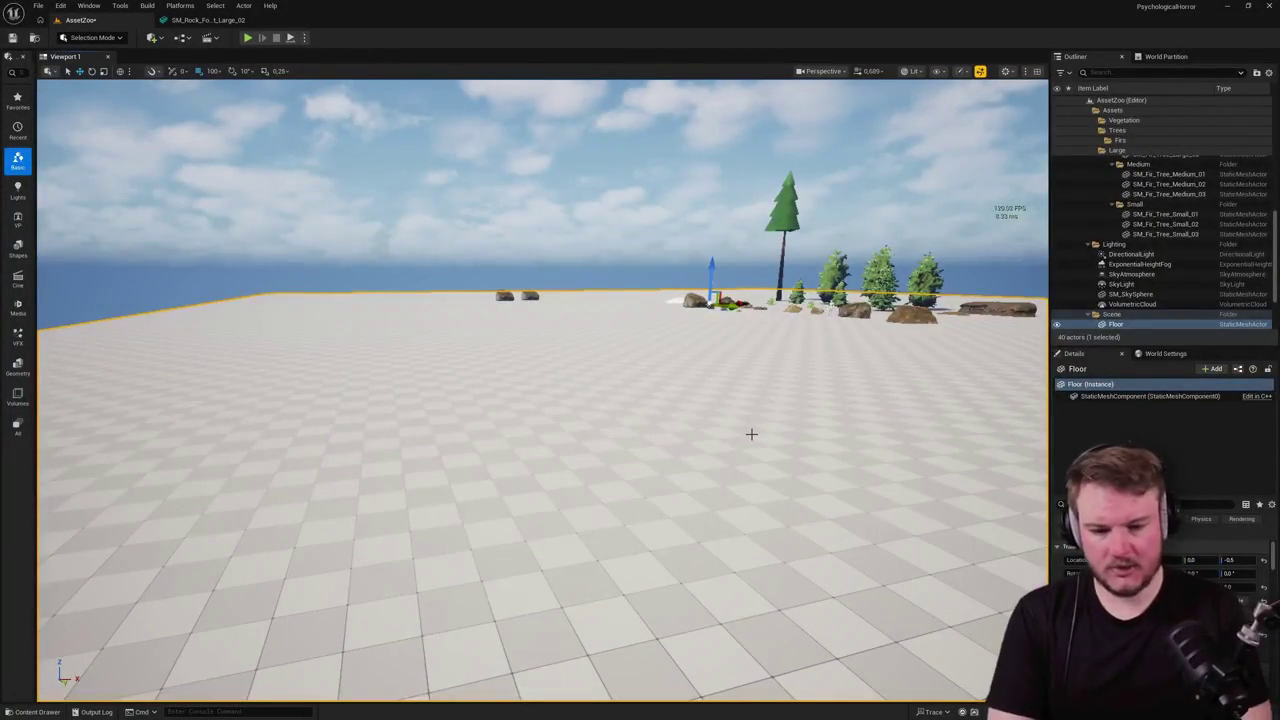
{"action": "right_click", "coordinate": [640, 210]}
{"action": "left_click", "coordinate": [709, 543]}
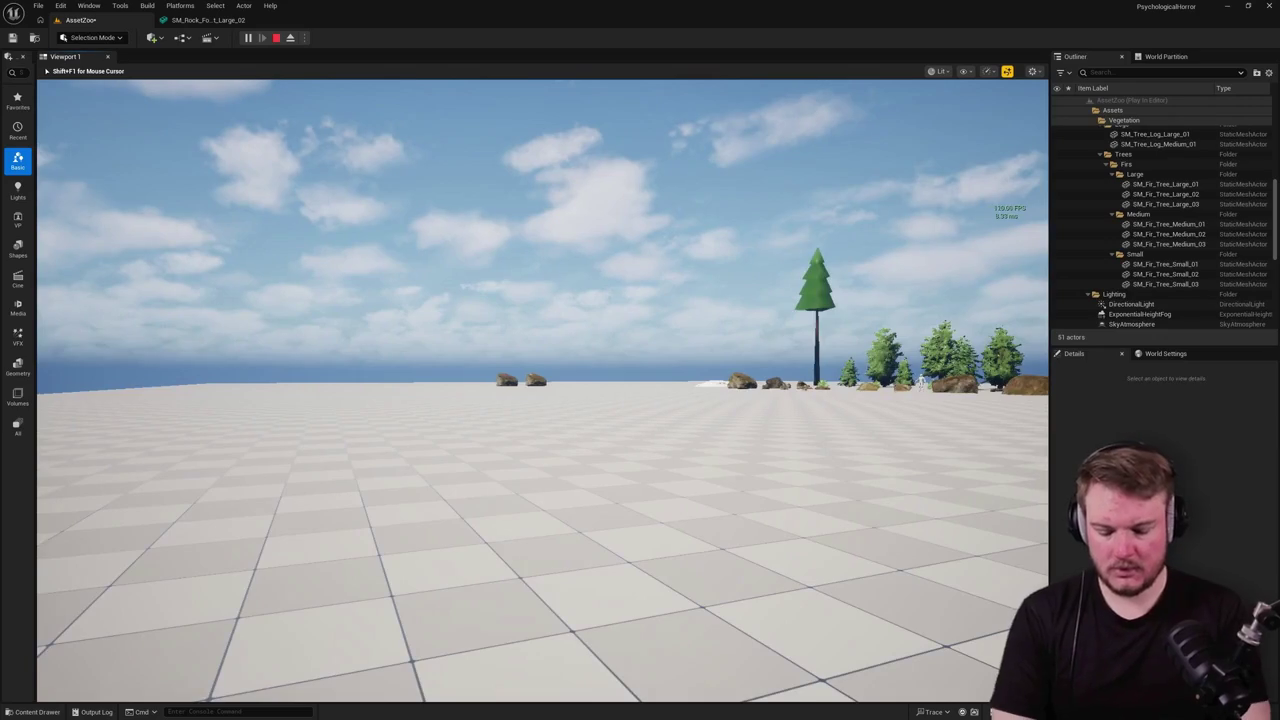
{"action": "key", "text": "F8"}
{"action": "left_click", "coordinate": [705, 506]}
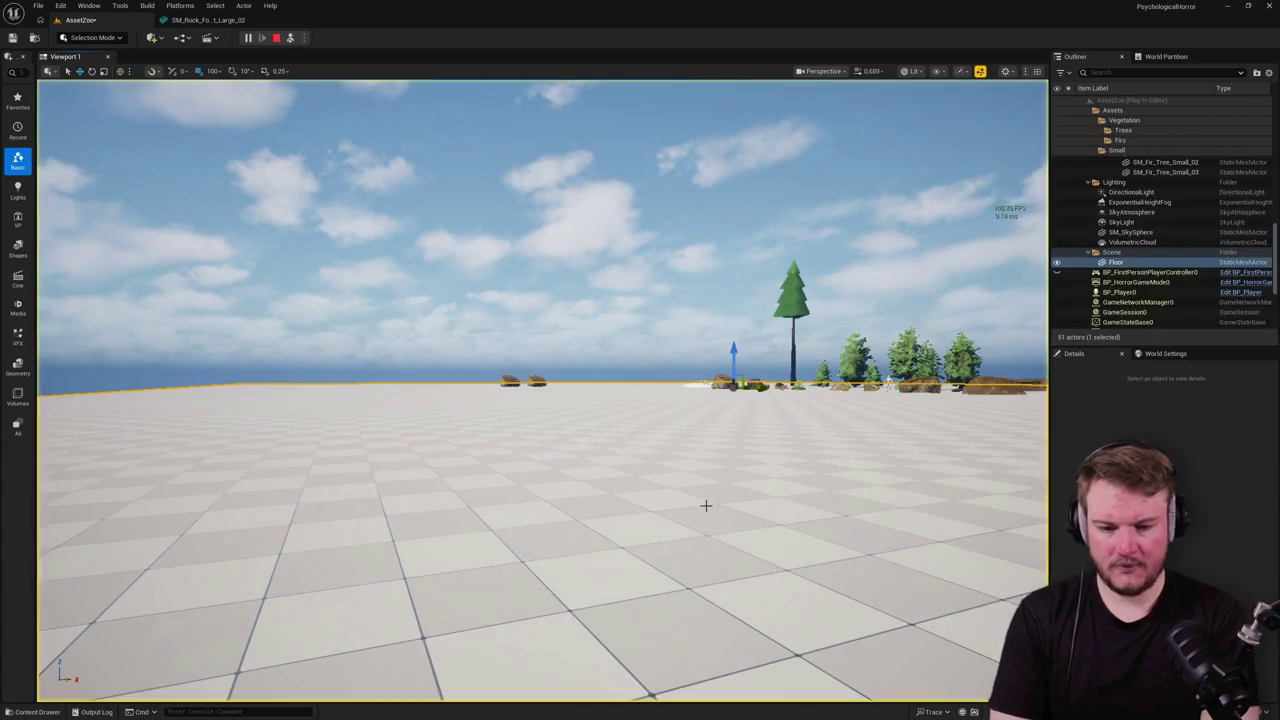
{"action": "key", "text": "alt+2"}
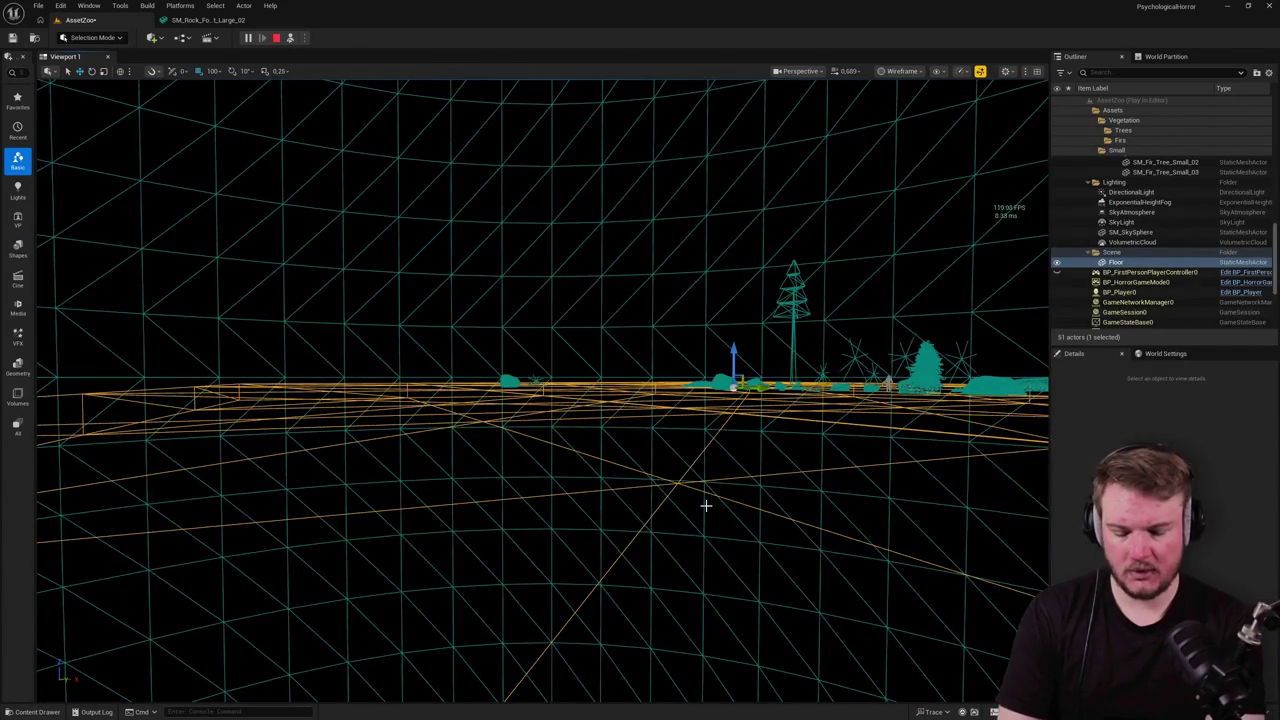
{"action": "key", "text": "F8"}
{"action": "key", "text": "alt+4"}
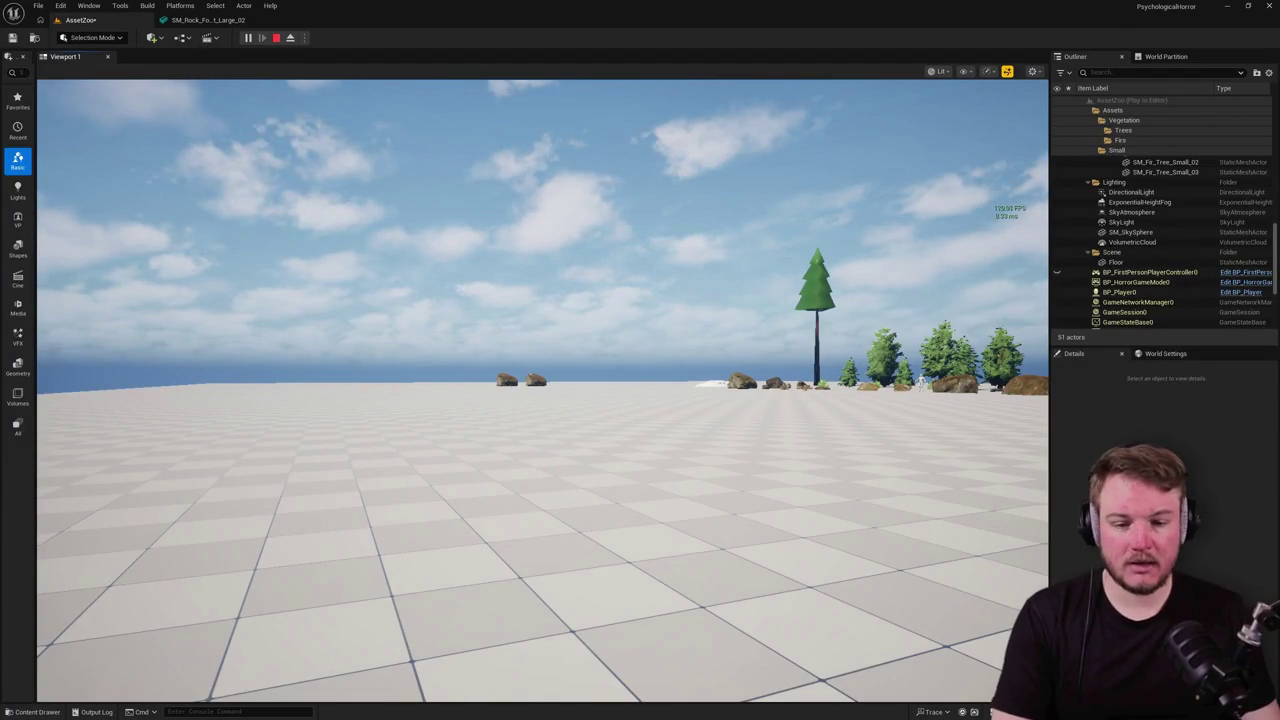
{"action": "key", "text": "a"}
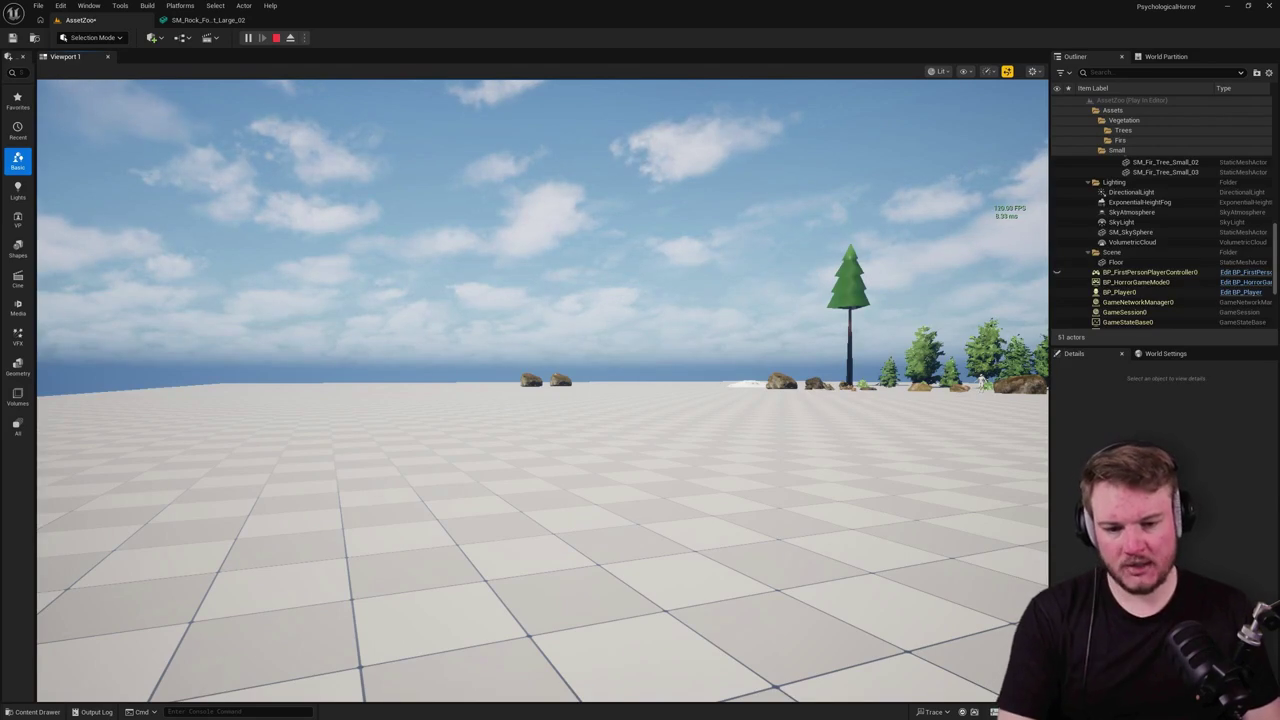
{"action": "key", "text": "a"}
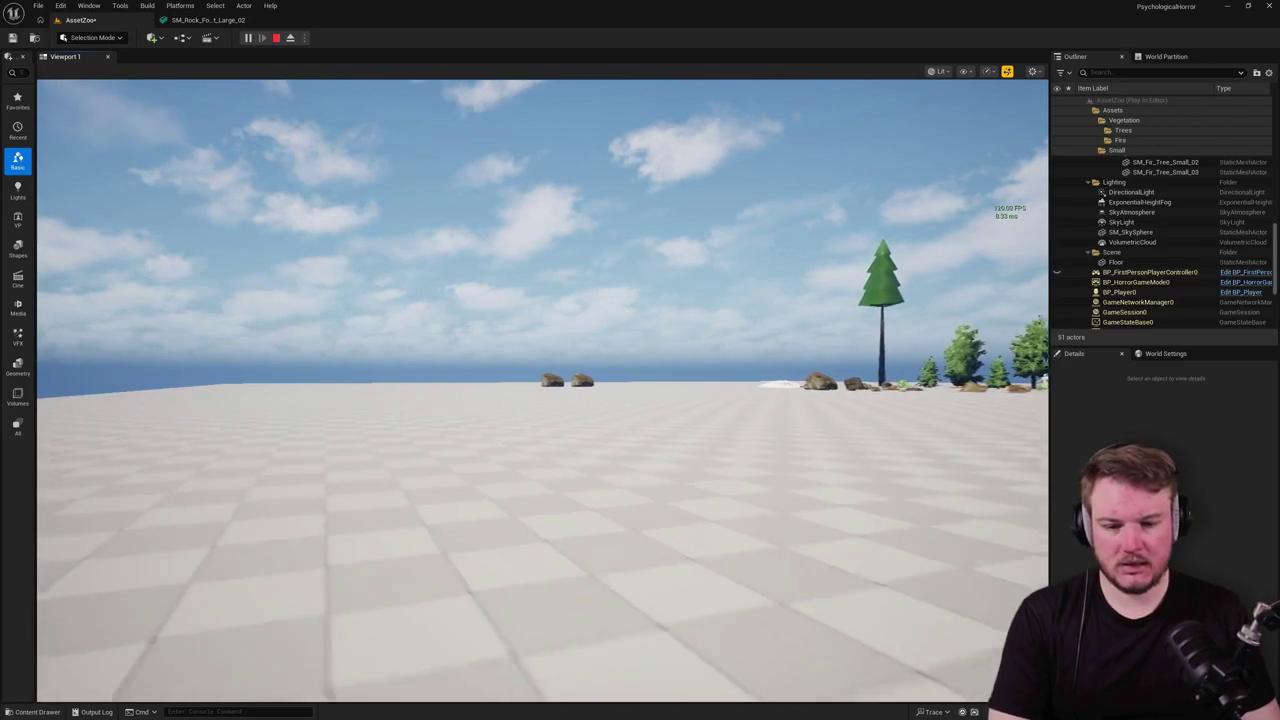
{"action": "key", "text": "w"}
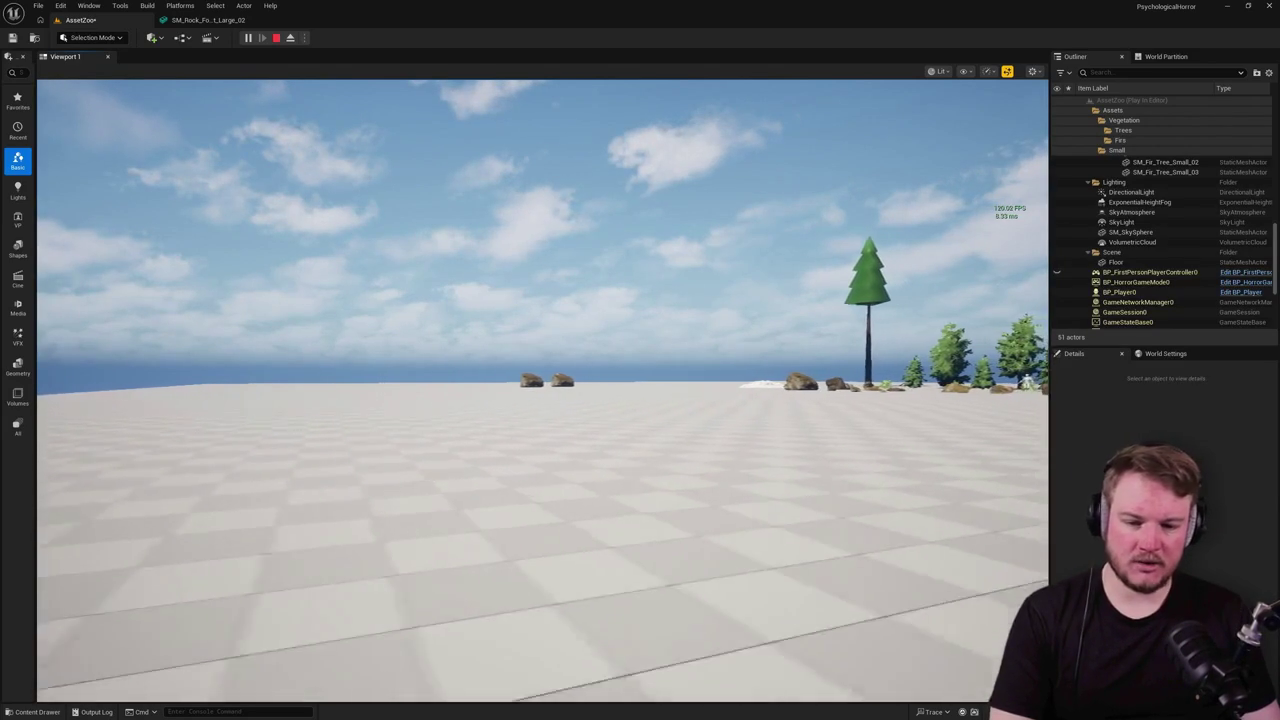
{"action": "key", "text": "a"}
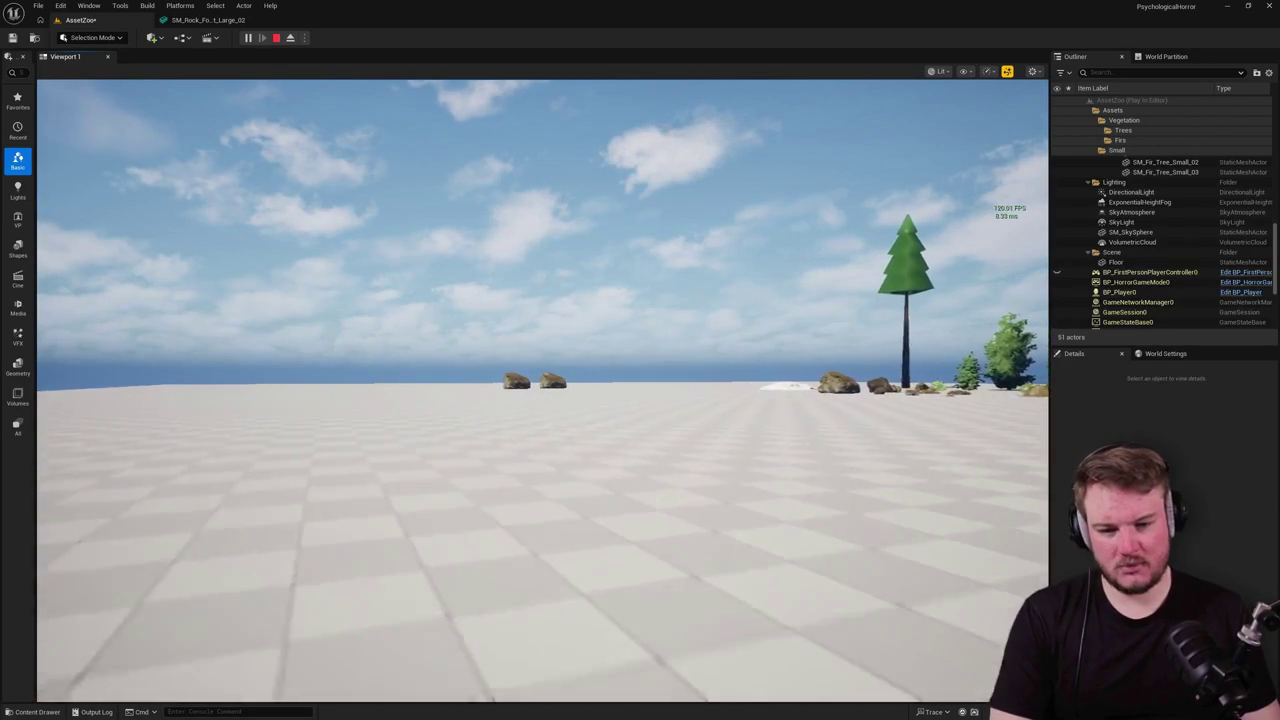
{"action": "key", "text": "s"}
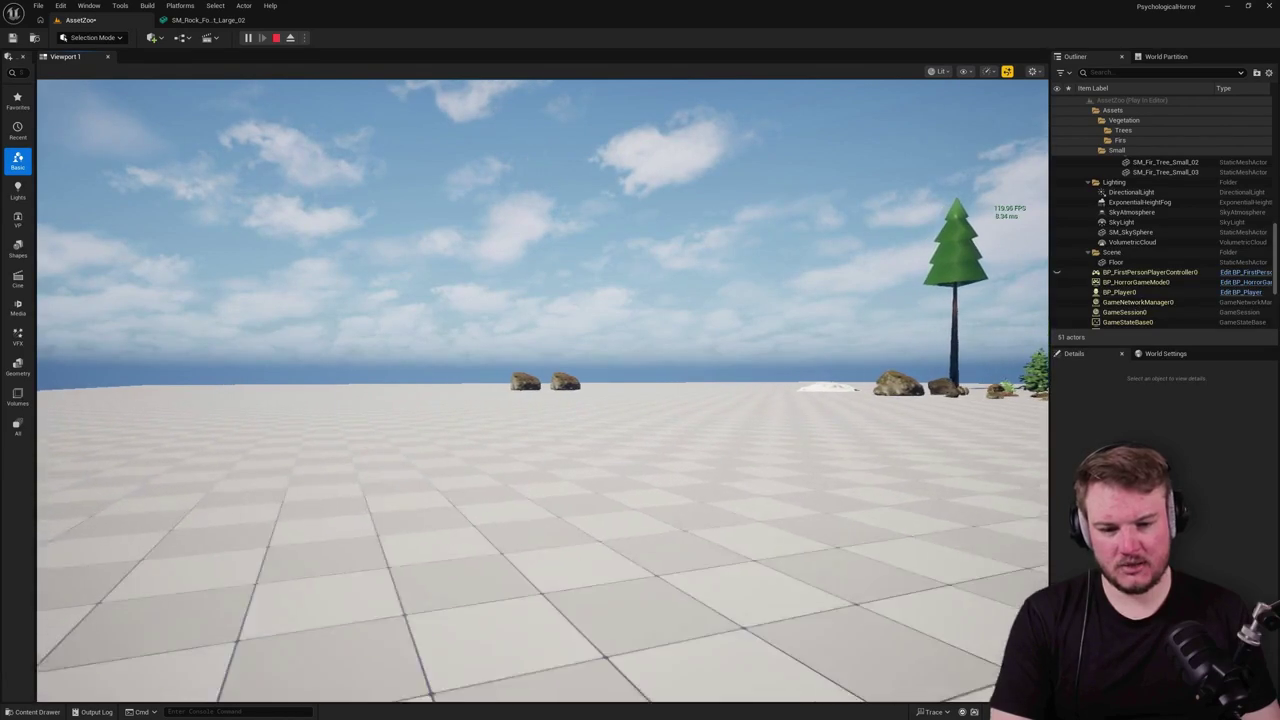
{"action": "key", "text": "d"}
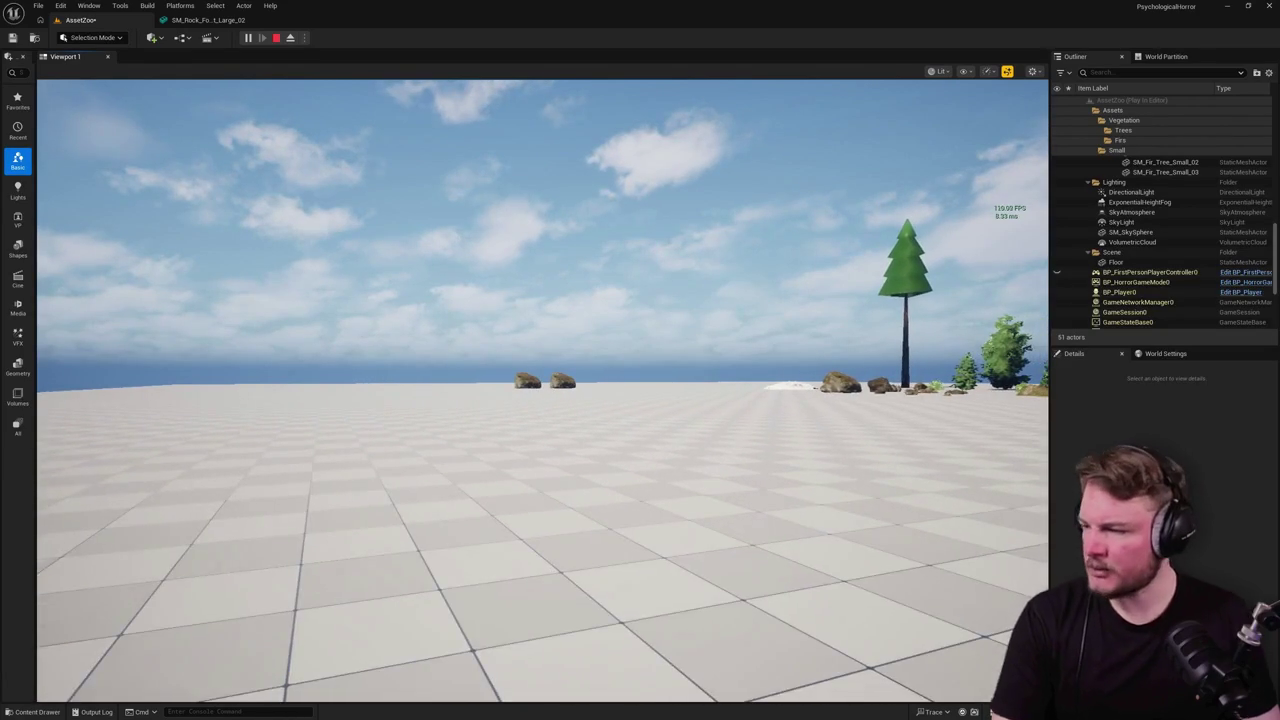
{"action": "key", "text": "d"}
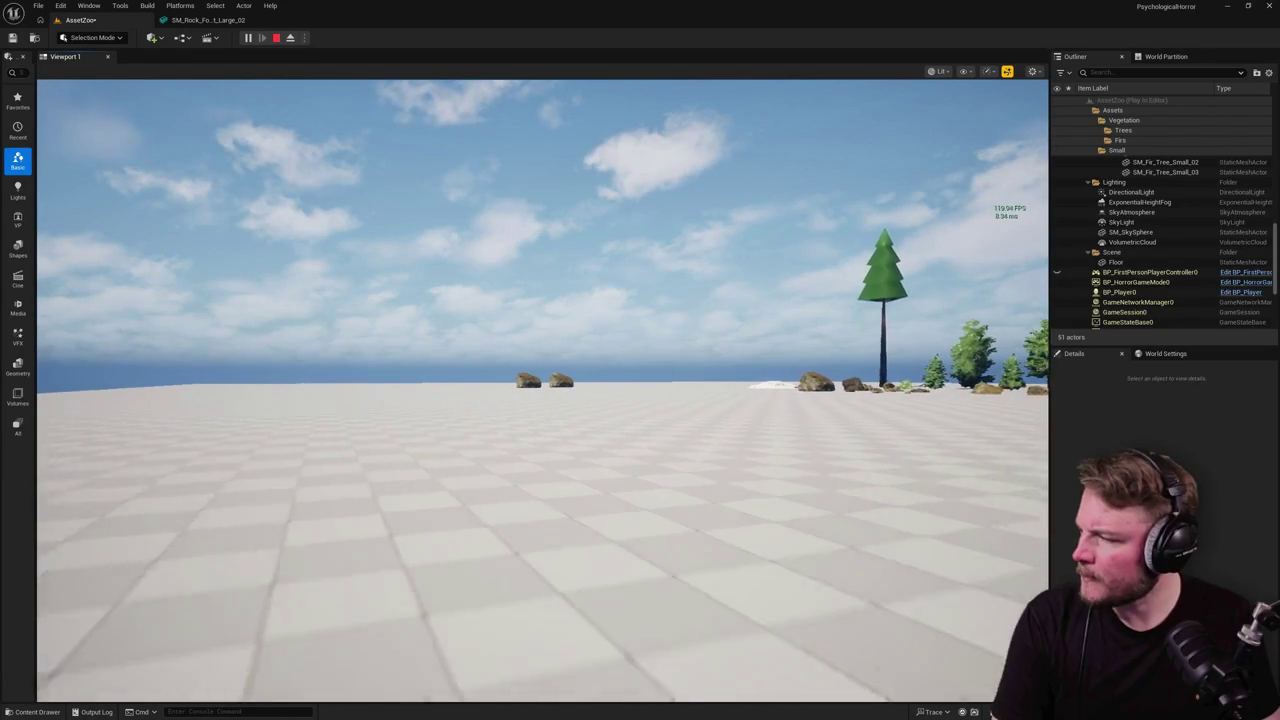
{"action": "key", "text": "d"}
{"action": "key", "text": "w"}
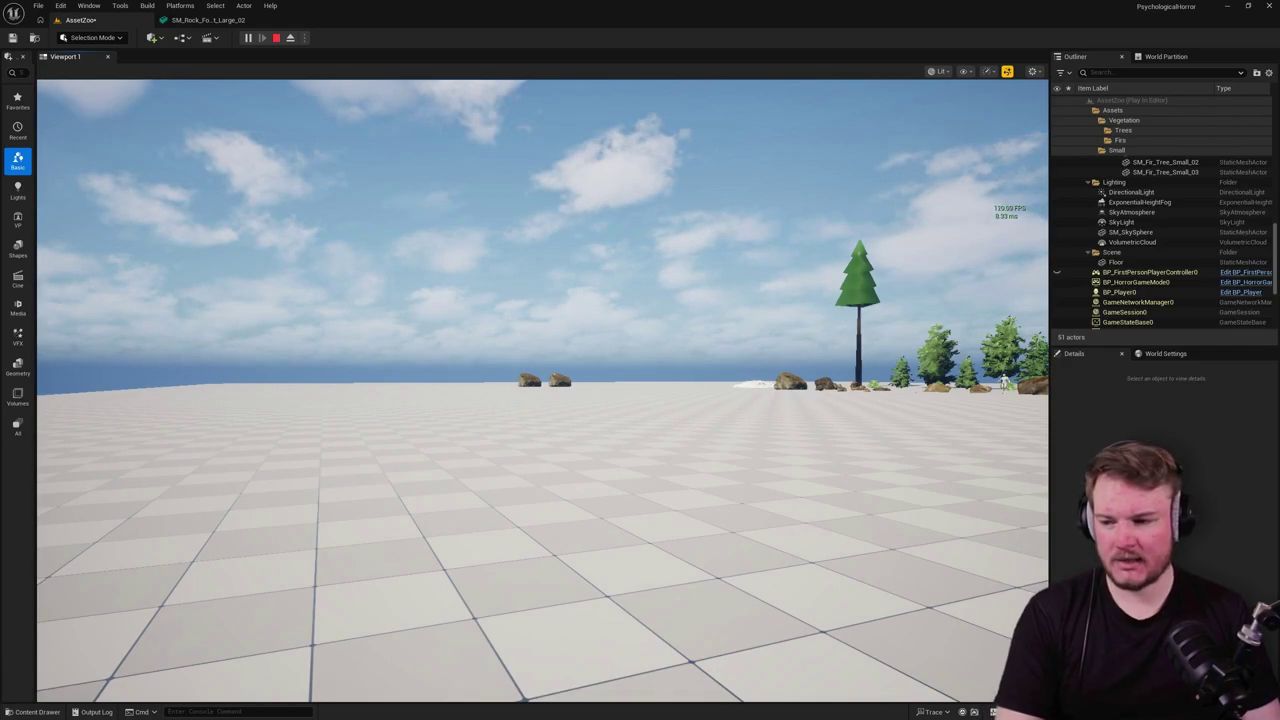
{"action": "key", "text": "w"}
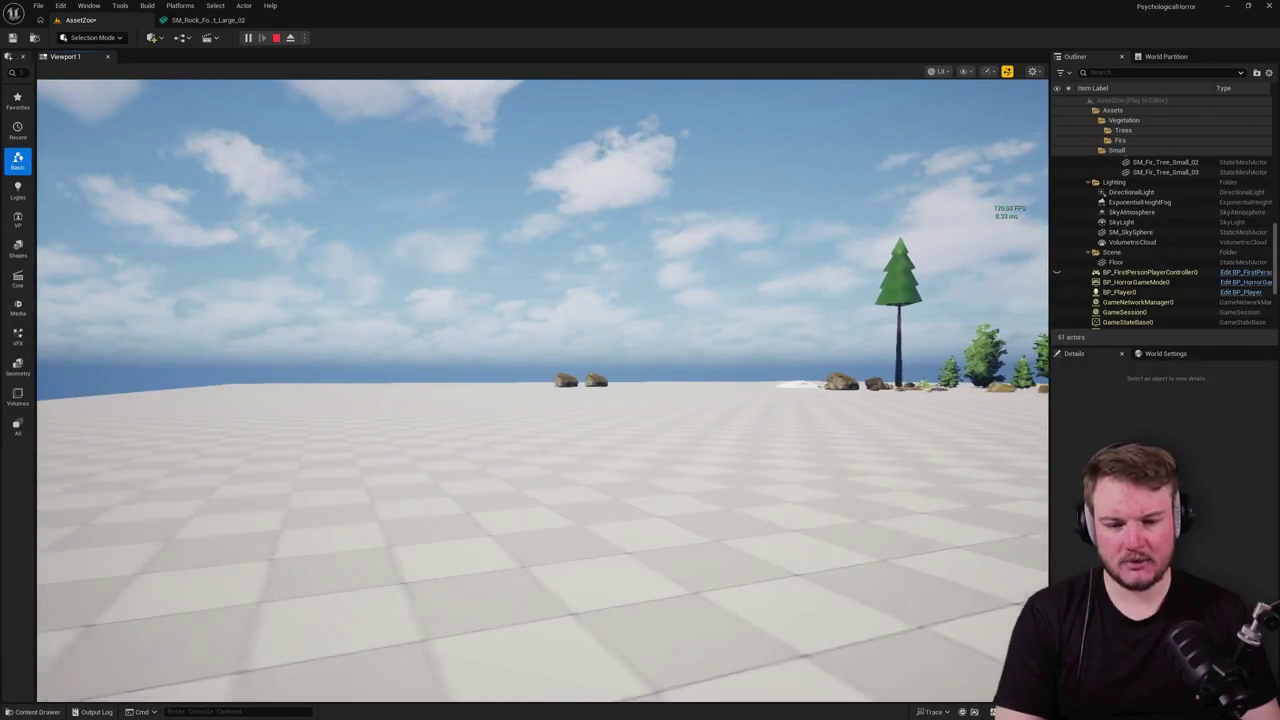
{"action": "left_click", "coordinate": [542, 390]}
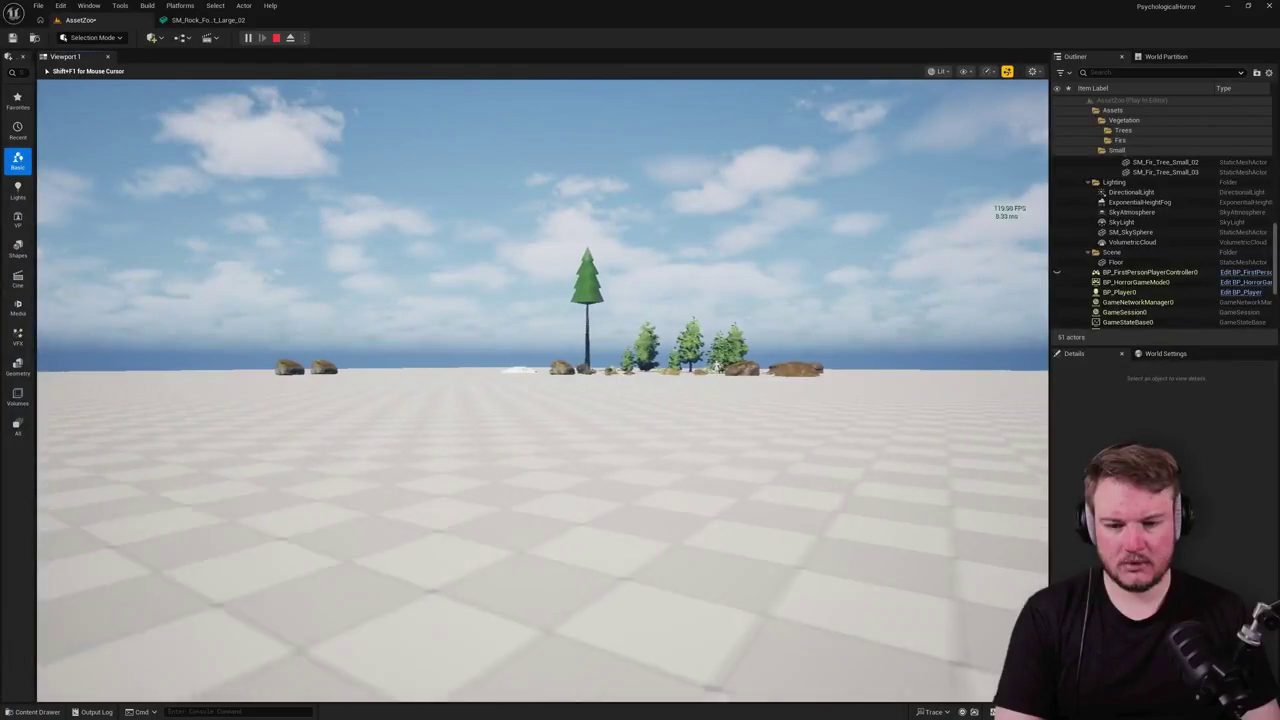
{"action": "key", "text": "w"}
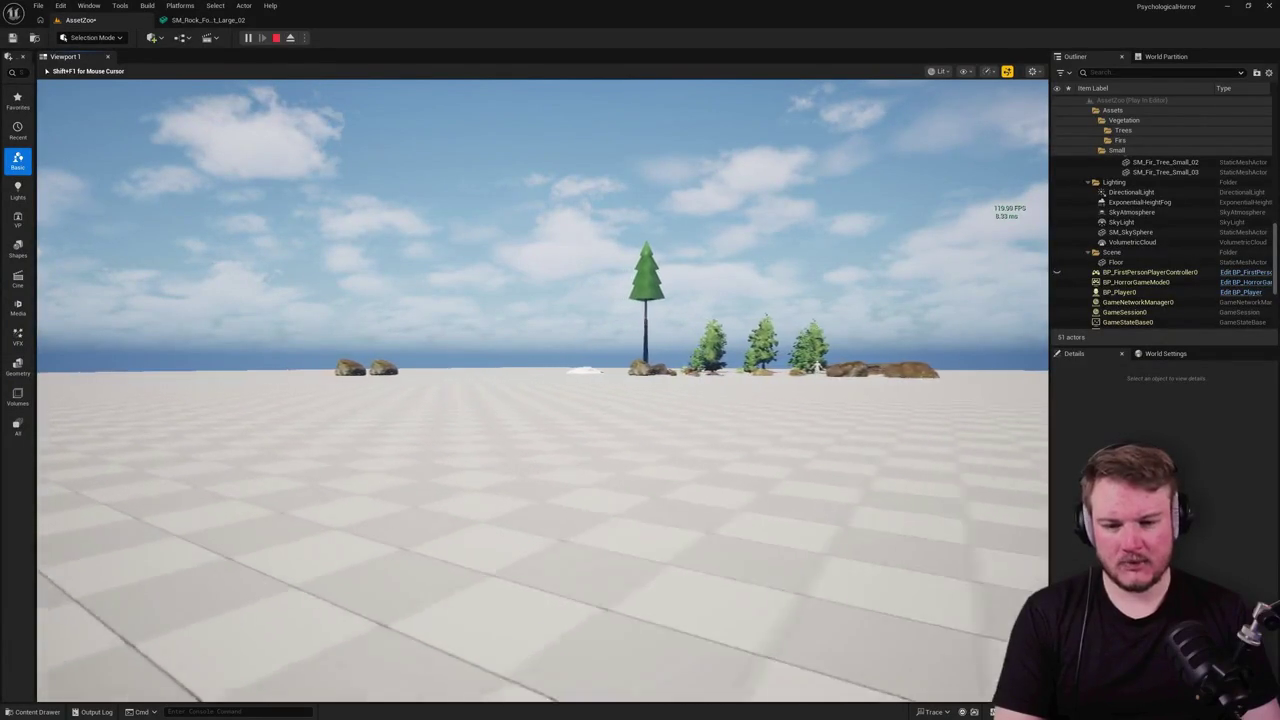
{"action": "key", "text": "w"}
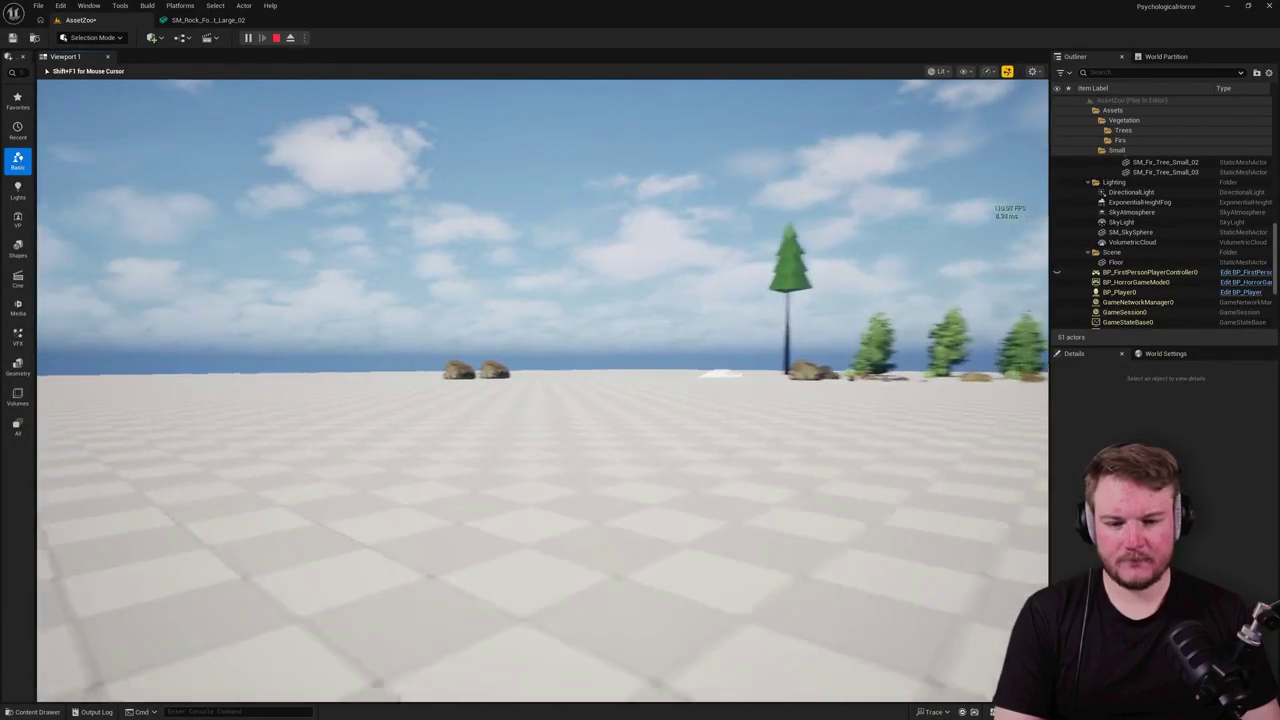
{"action": "key", "text": "w"}
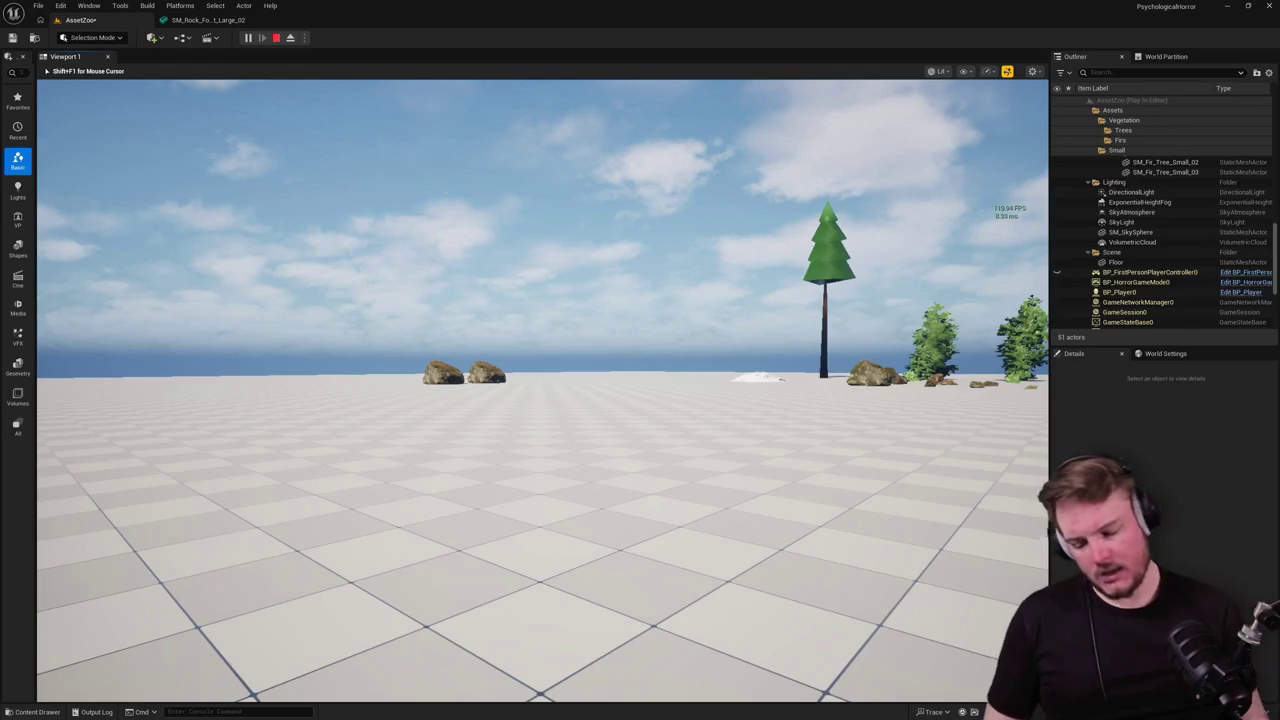
{"action": "key", "text": "Escape"}
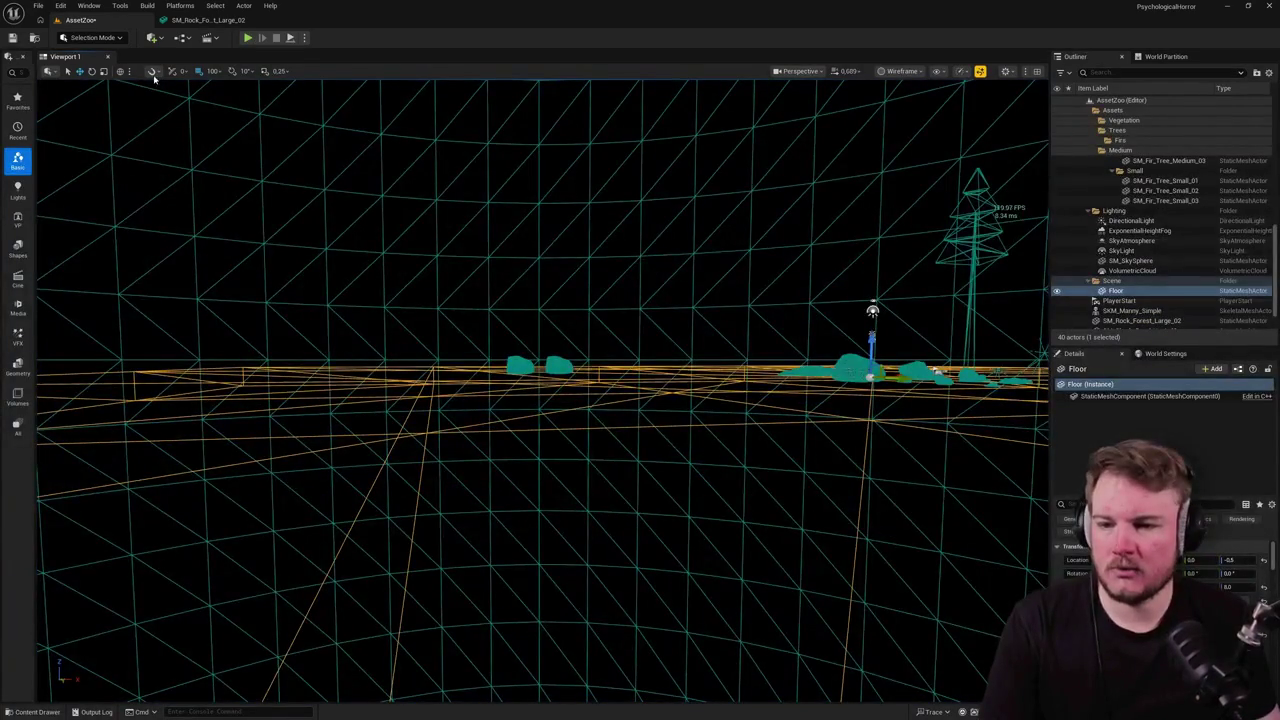
Step: Switch the viewport back to Lit shading, dismissing a save prompt, and deselect the floor
{"action": "key", "text": "alt+3"}
{"action": "key", "text": "ctrl+shift+s"}
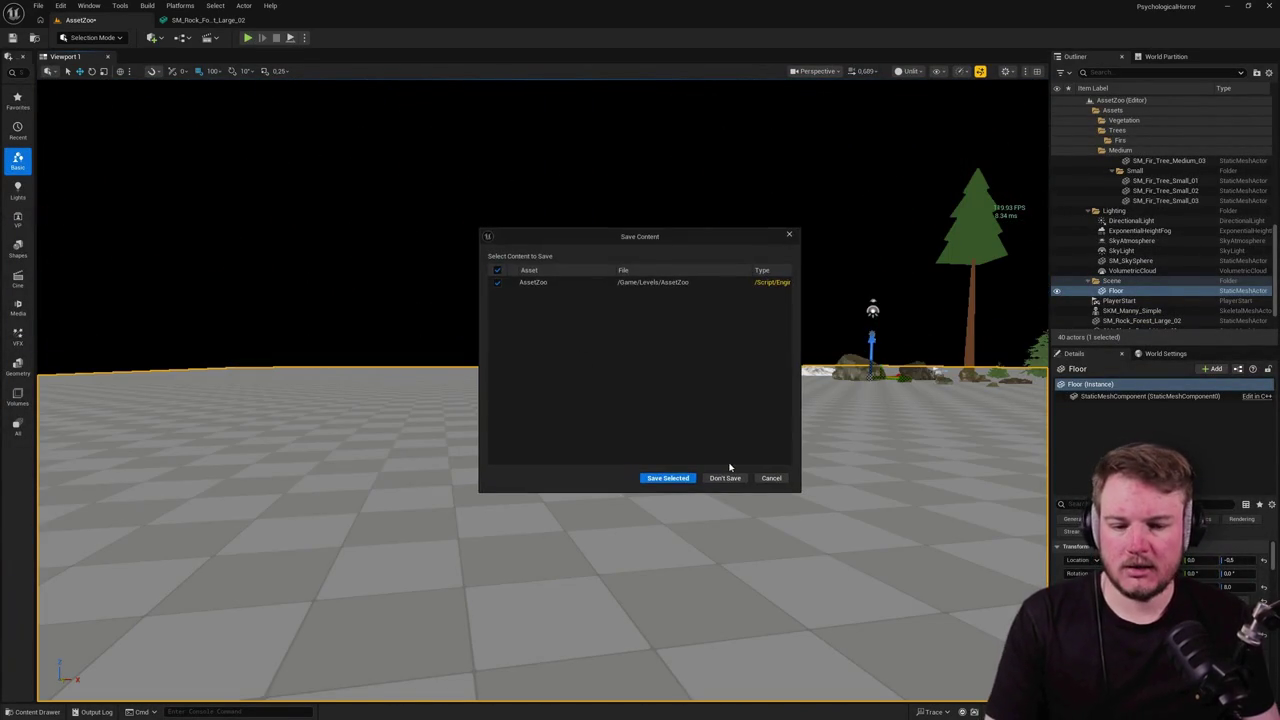
{"action": "left_click", "coordinate": [767, 475]}
{"action": "key", "text": "alt+4"}
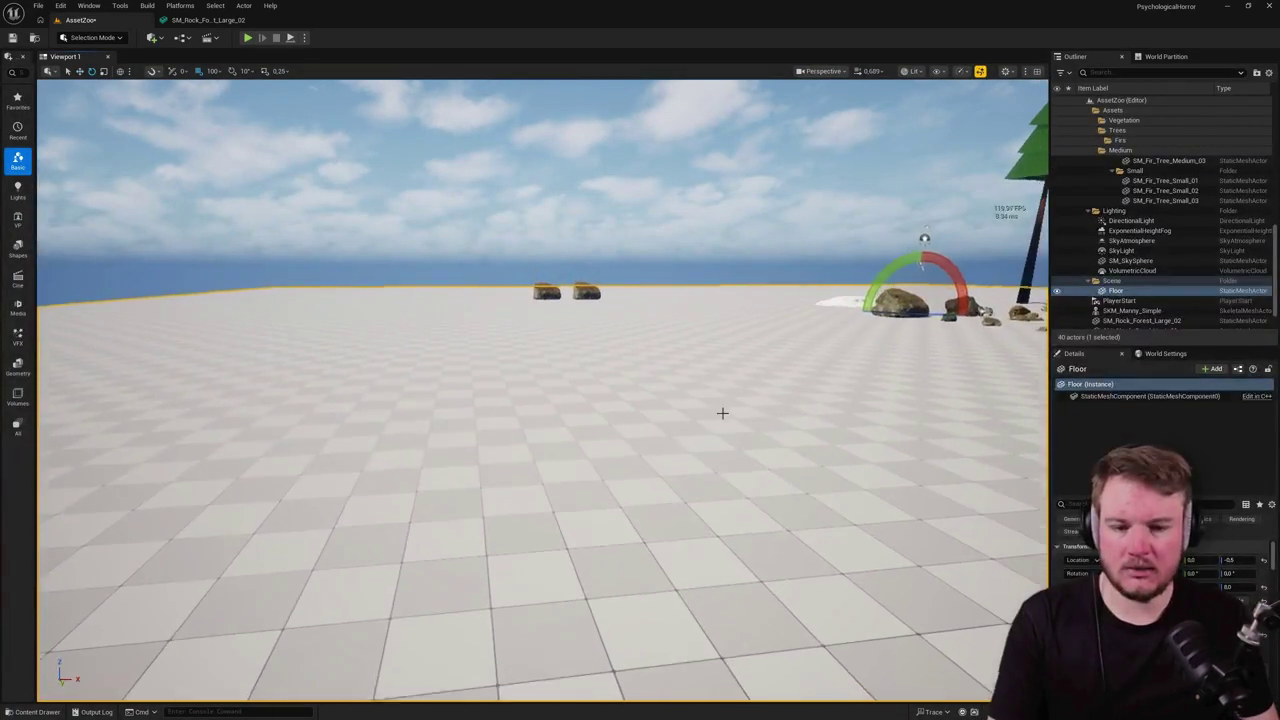
{"action": "key", "text": "Escape"}
Step: Open SandboxForest from File > Recent Levels, leaving AssetZoo unsaved
{"action": "left_click", "coordinate": [38, 5]}
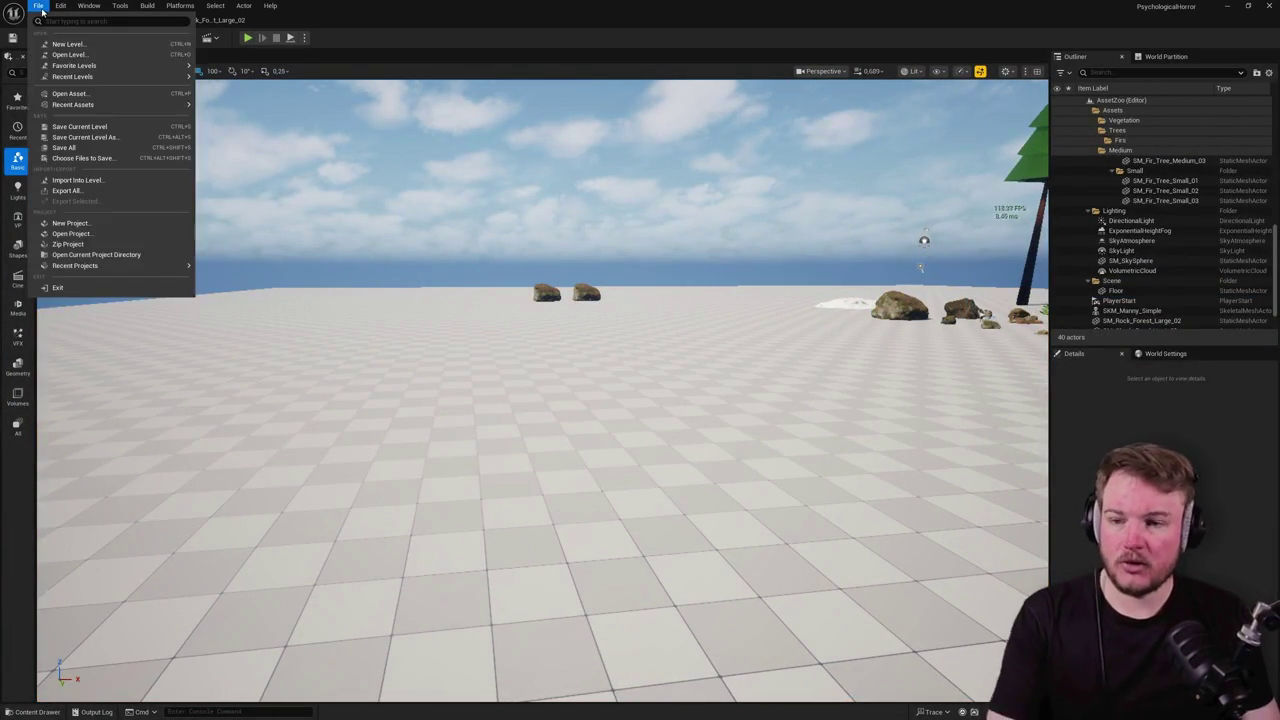
{"action": "mouse_move", "coordinate": [110, 76]}
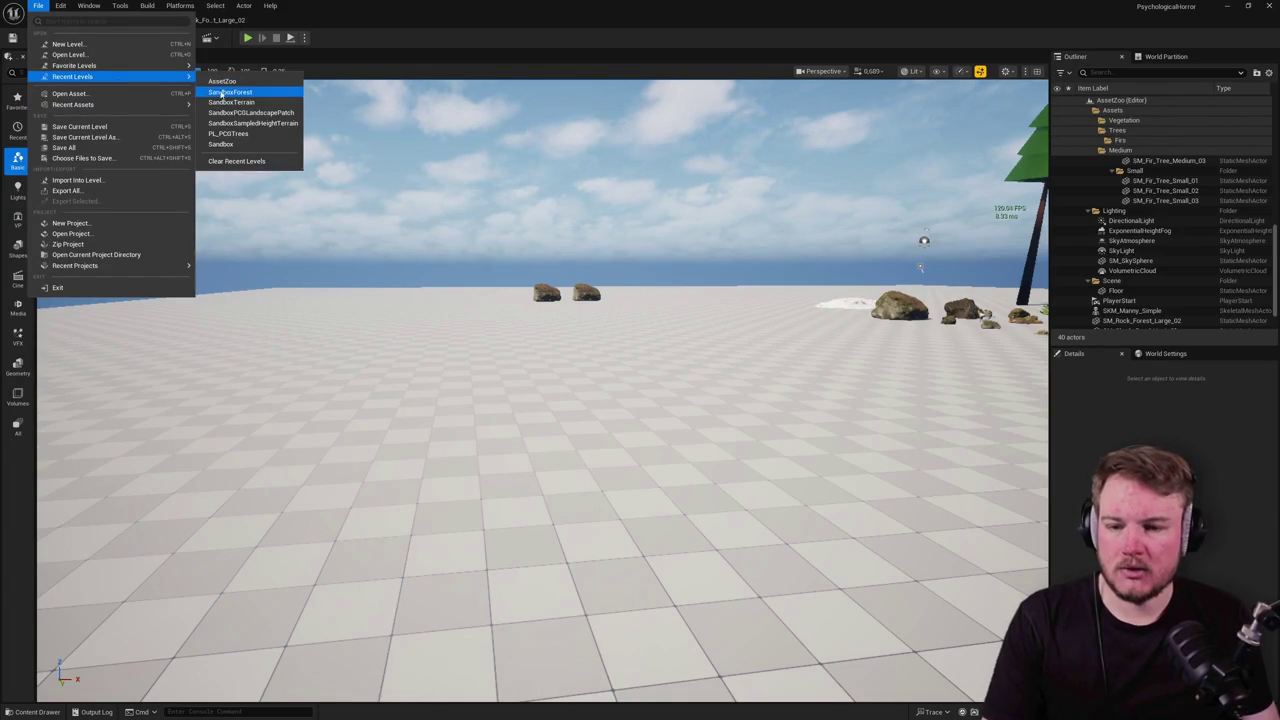
{"action": "left_click", "coordinate": [222, 92]}
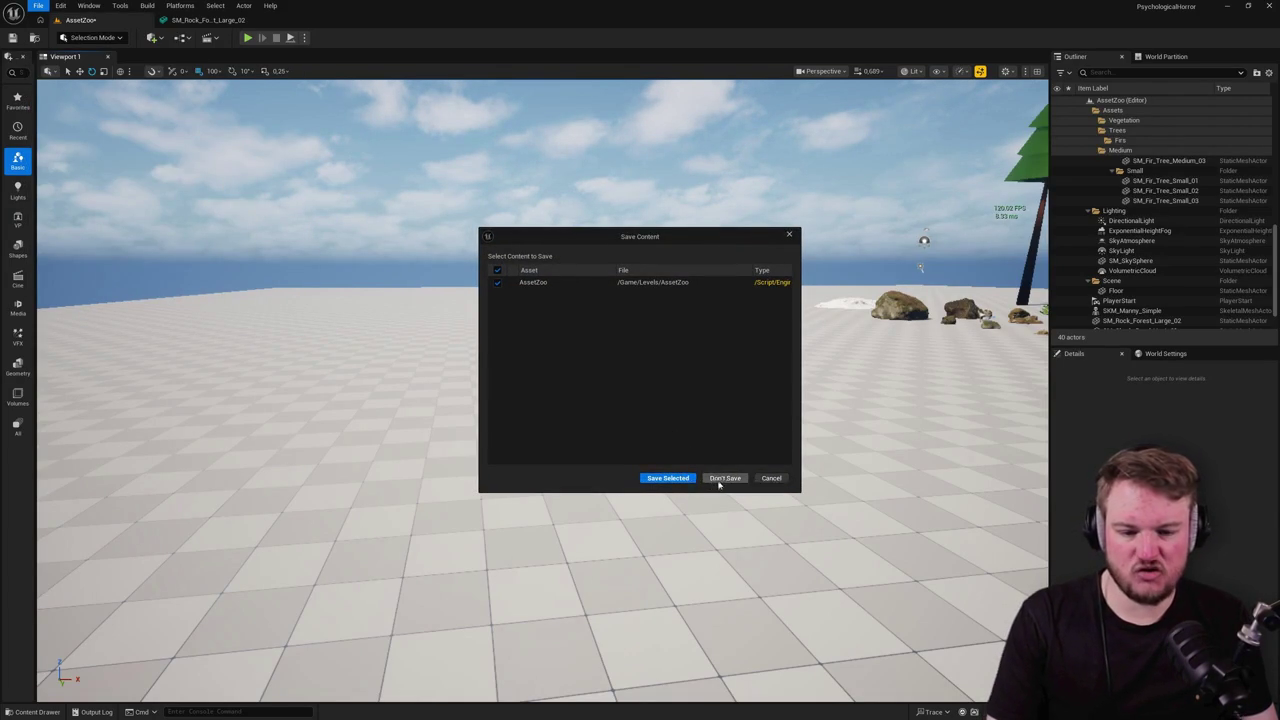
{"action": "left_click", "coordinate": [717, 480]}
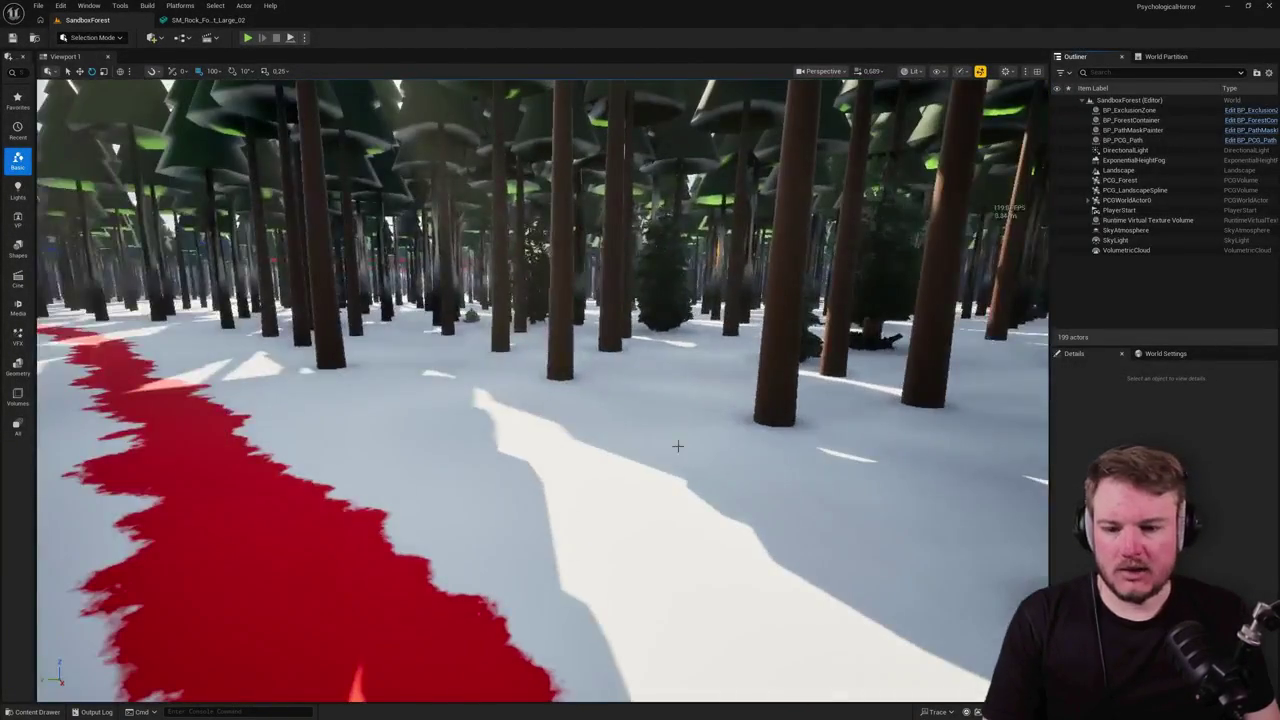
{"action": "left_click", "coordinate": [1122, 181]}
{"action": "mouse_move", "coordinate": [633, 259]}
{"action": "left_mouse_down"}
{"action": "mouse_move", "coordinate": [633, 230]}
{"action": "mouse_move", "coordinate": [633, 259]}
{"action": "mouse_move", "coordinate": [700, 250]}
{"action": "left_mouse_up"}
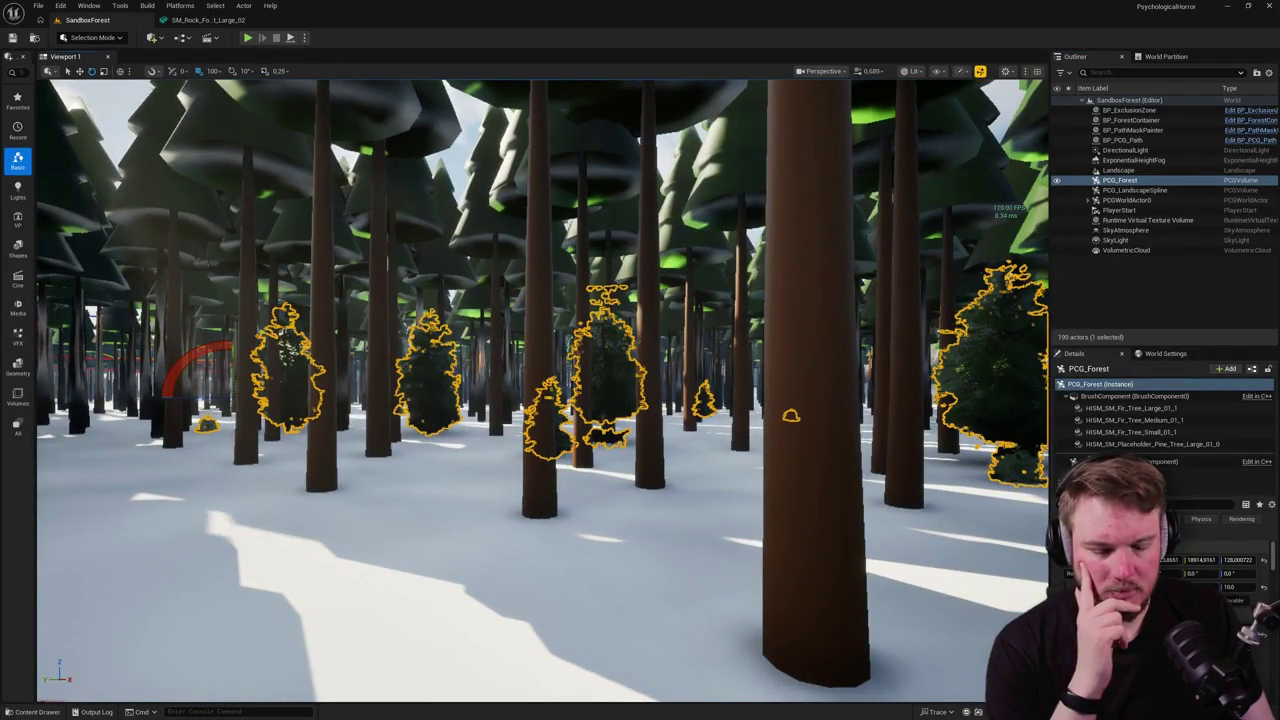
{"action": "key", "text": "alt+p"}
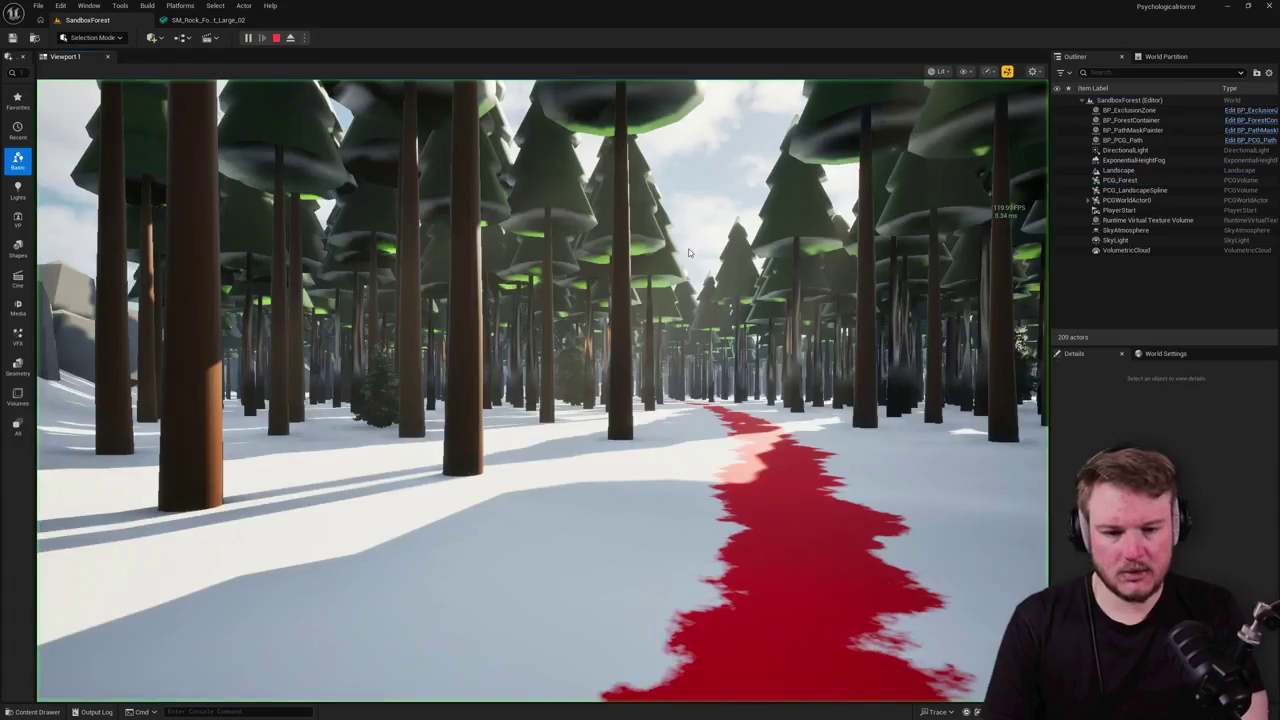
{"action": "left_click", "coordinate": [688, 252]}
{"action": "key", "text": "w"}
{"action": "key", "text": "w"}
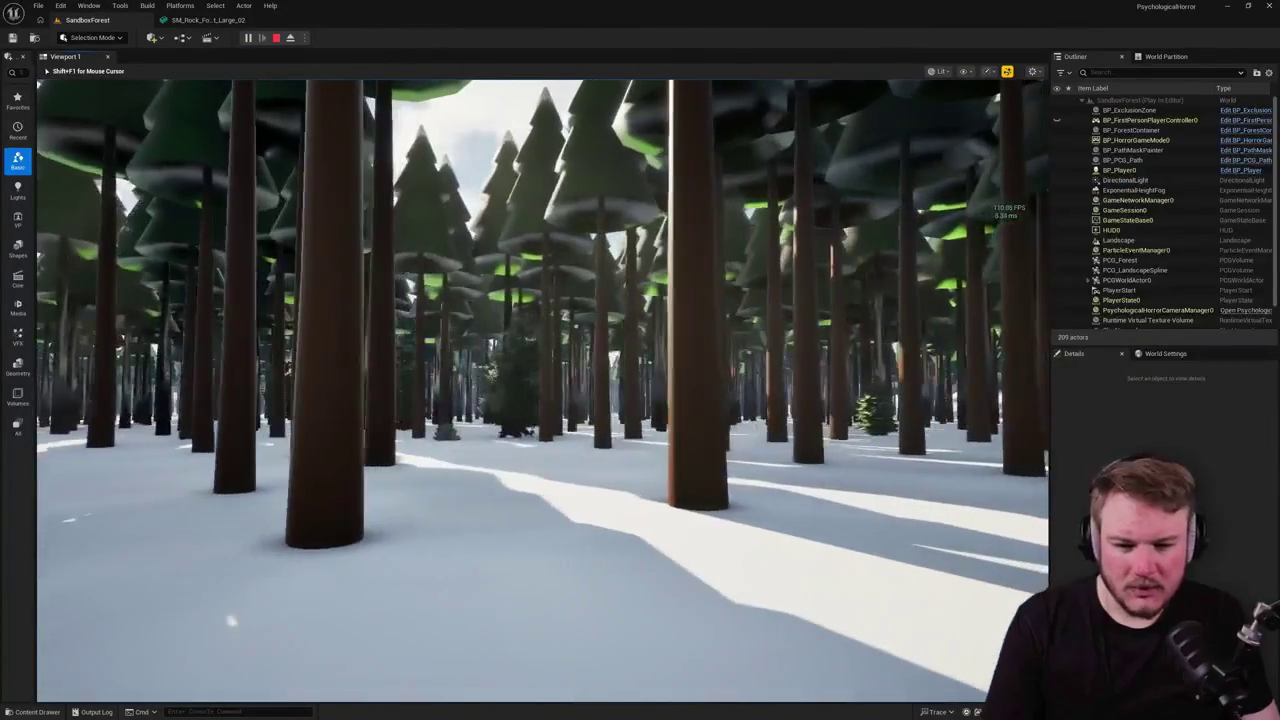
{"action": "key", "text": "w"}
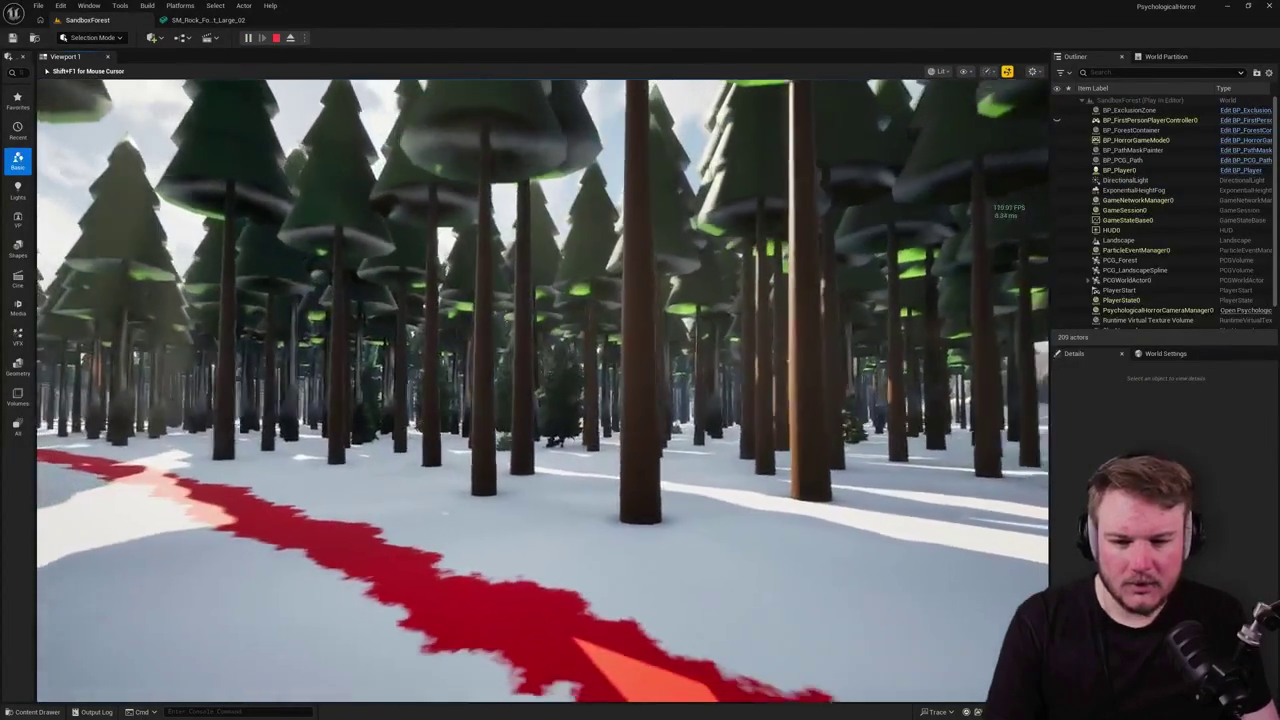
{"action": "key", "text": "w"}
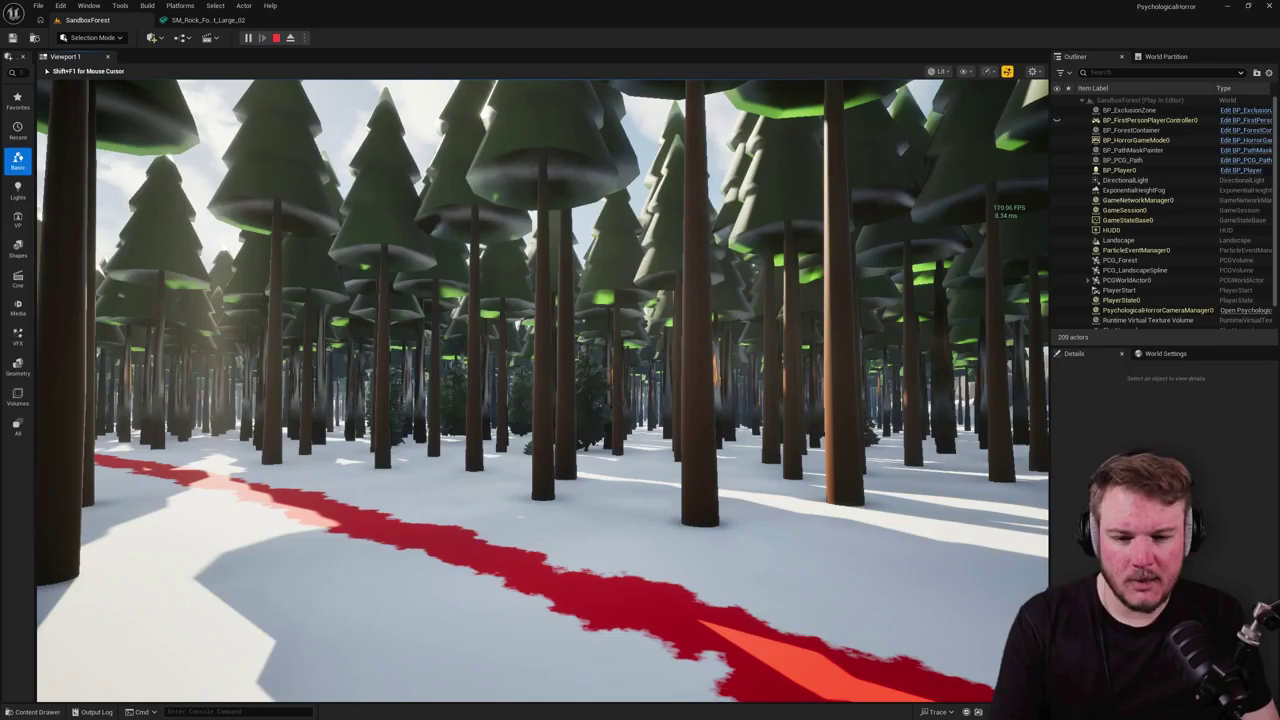
{"action": "key", "text": "Escape"}
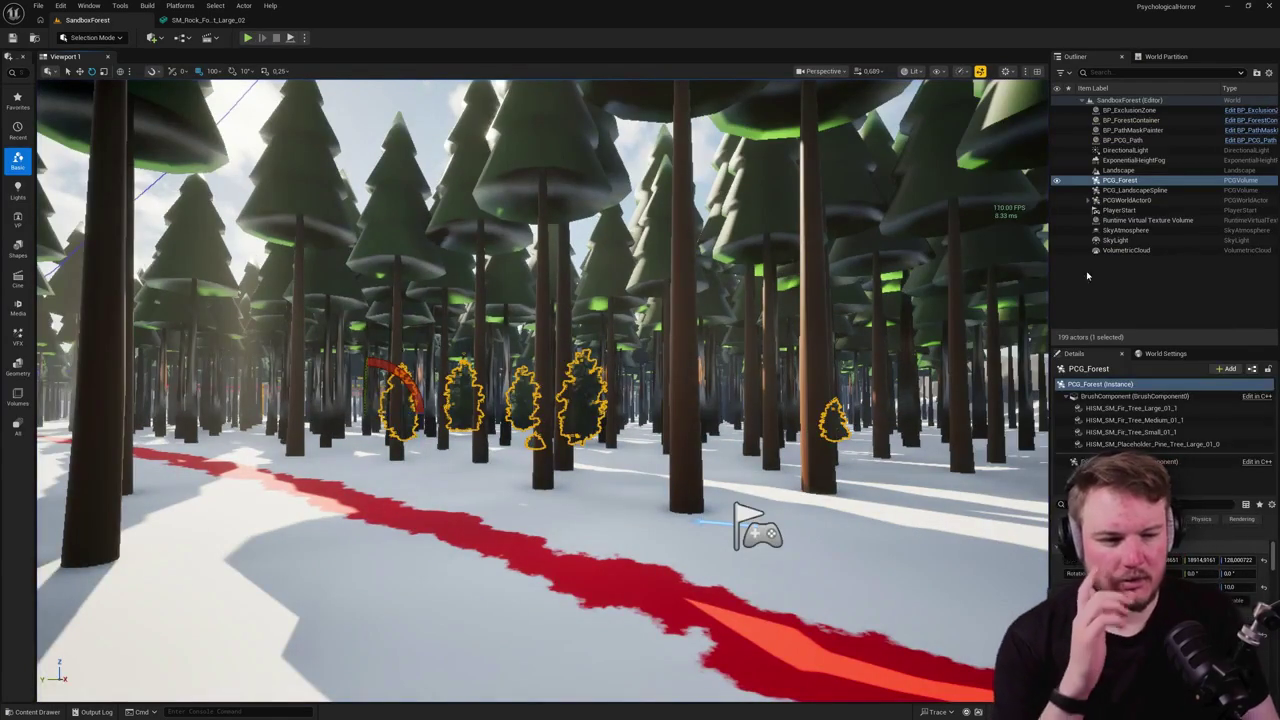
{"action": "left_click", "coordinate": [1150, 461]}
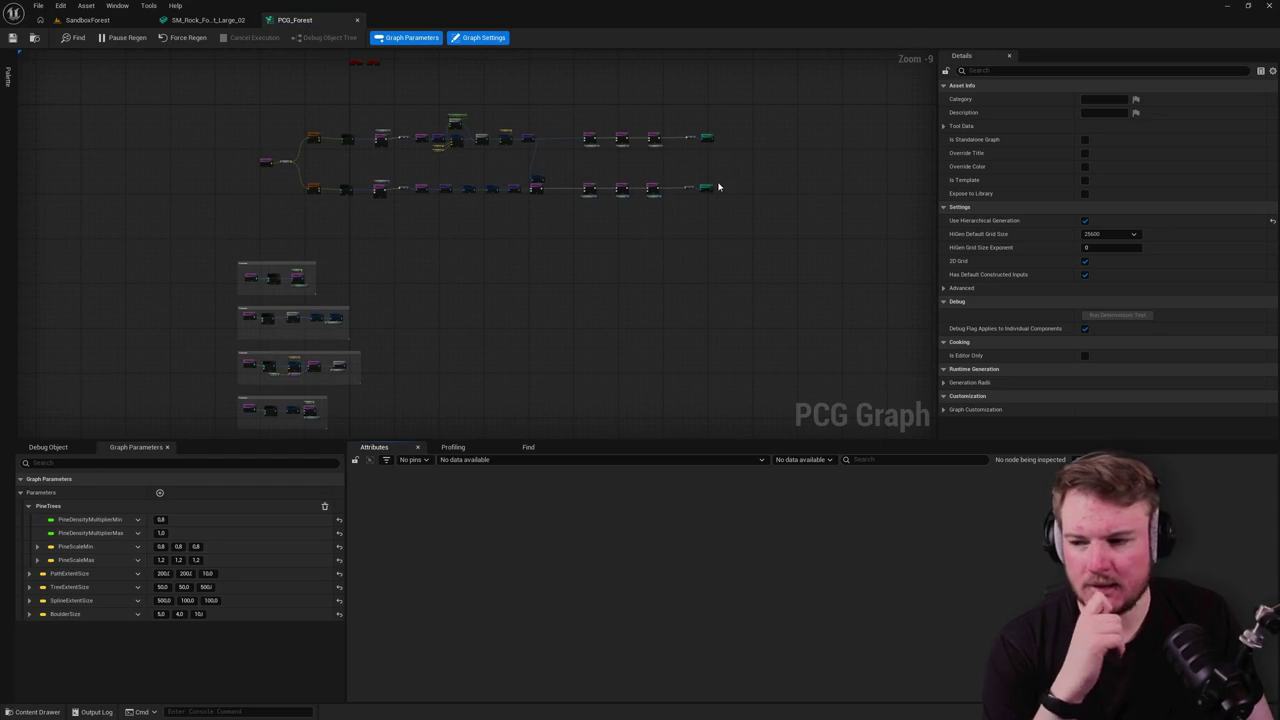
Step: Inspect the top Static Mesh Spawner's Mesh Entries listing the fir tree meshes
{"action": "scroll", "coordinate": [472, 180], "scroll_direction": "up", "scroll_amount": 5}
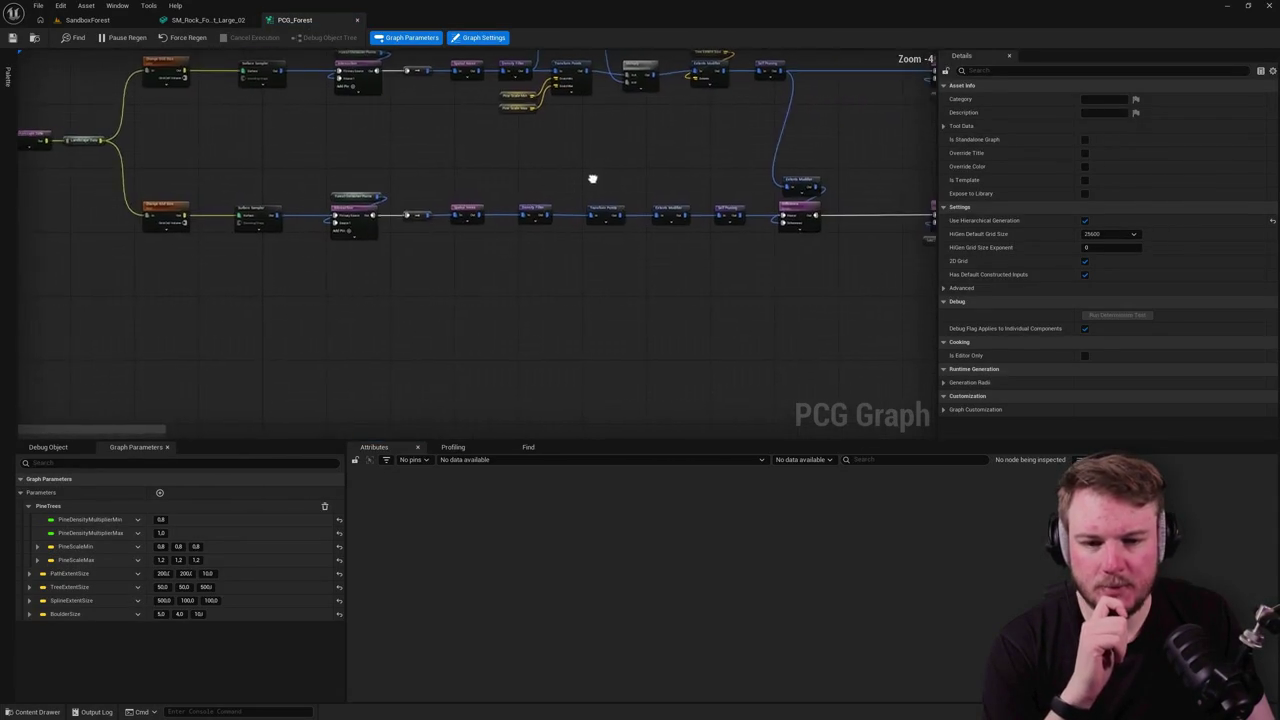
{"action": "scroll", "coordinate": [660, 171], "scroll_direction": "up", "scroll_amount": 5}
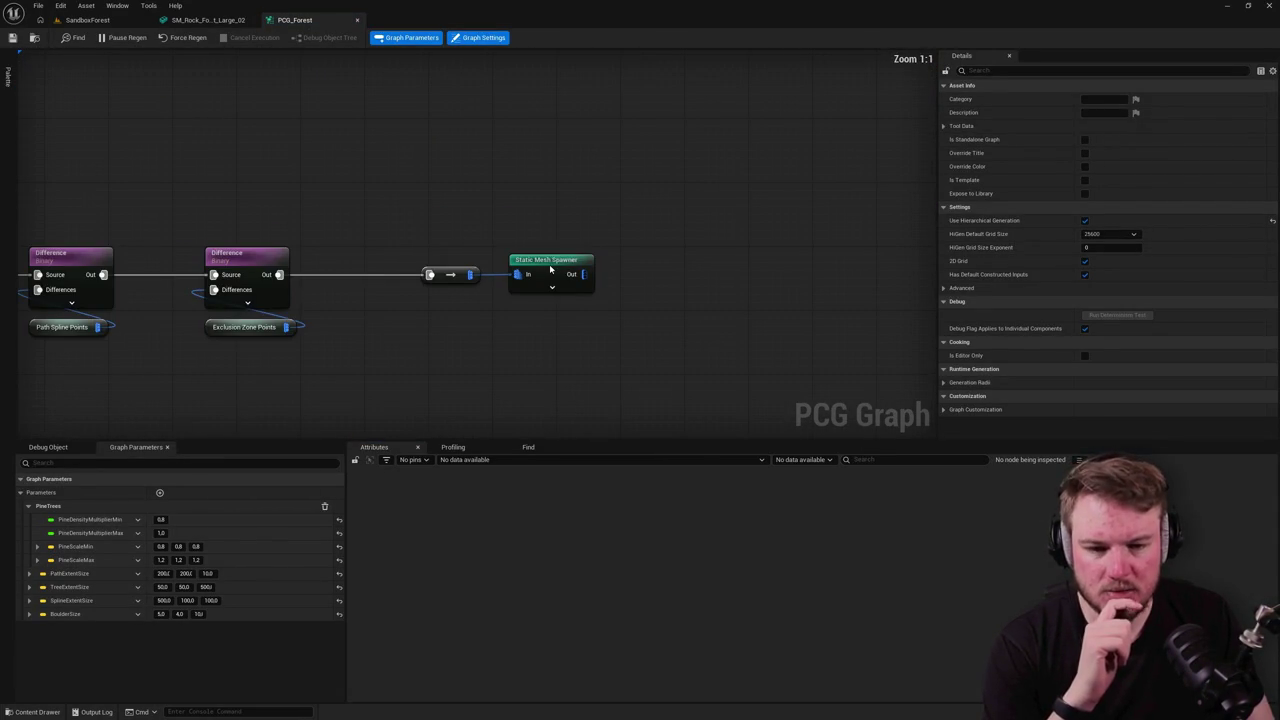
{"action": "left_click", "coordinate": [551, 268]}
{"action": "scroll", "coordinate": [1012, 274], "scroll_direction": "down", "scroll_amount": 1}
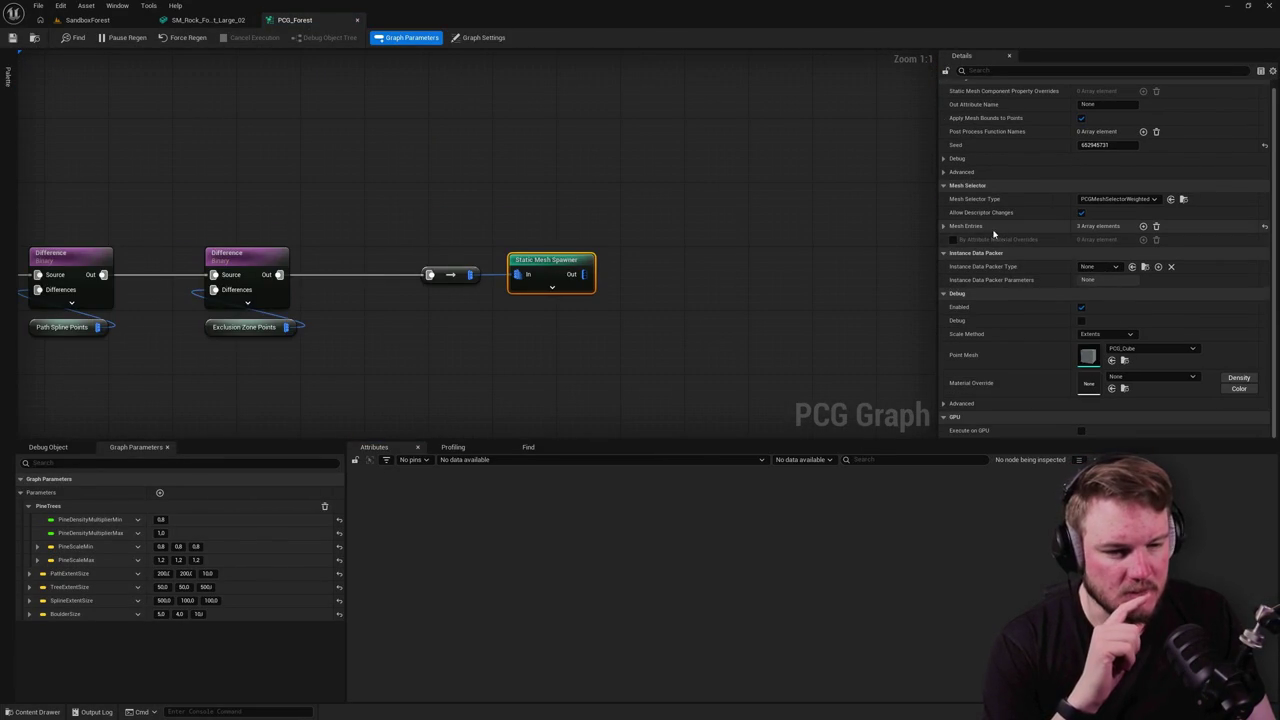
{"action": "left_click", "coordinate": [944, 227]}
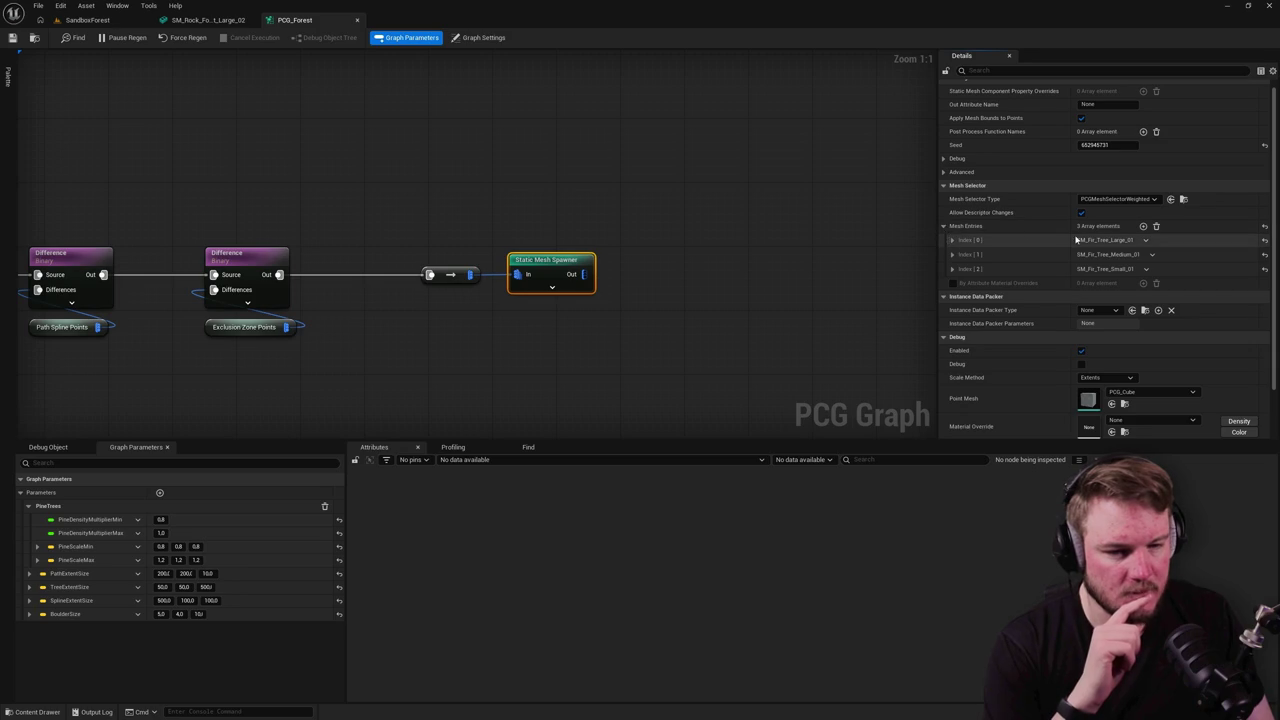
{"action": "left_click_drag", "start_coordinate": [606, 183], "coordinate": [654, 15]}
{"action": "left_click", "coordinate": [614, 102]}
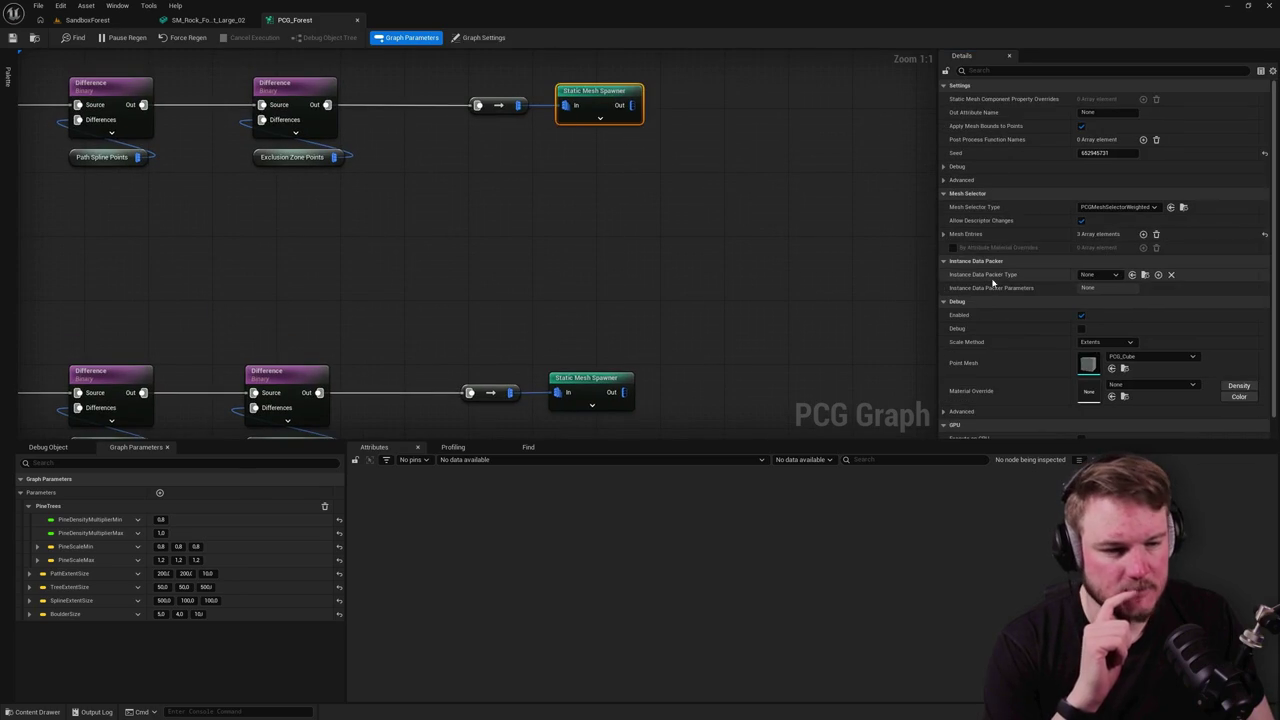
{"action": "left_click", "coordinate": [942, 234]}
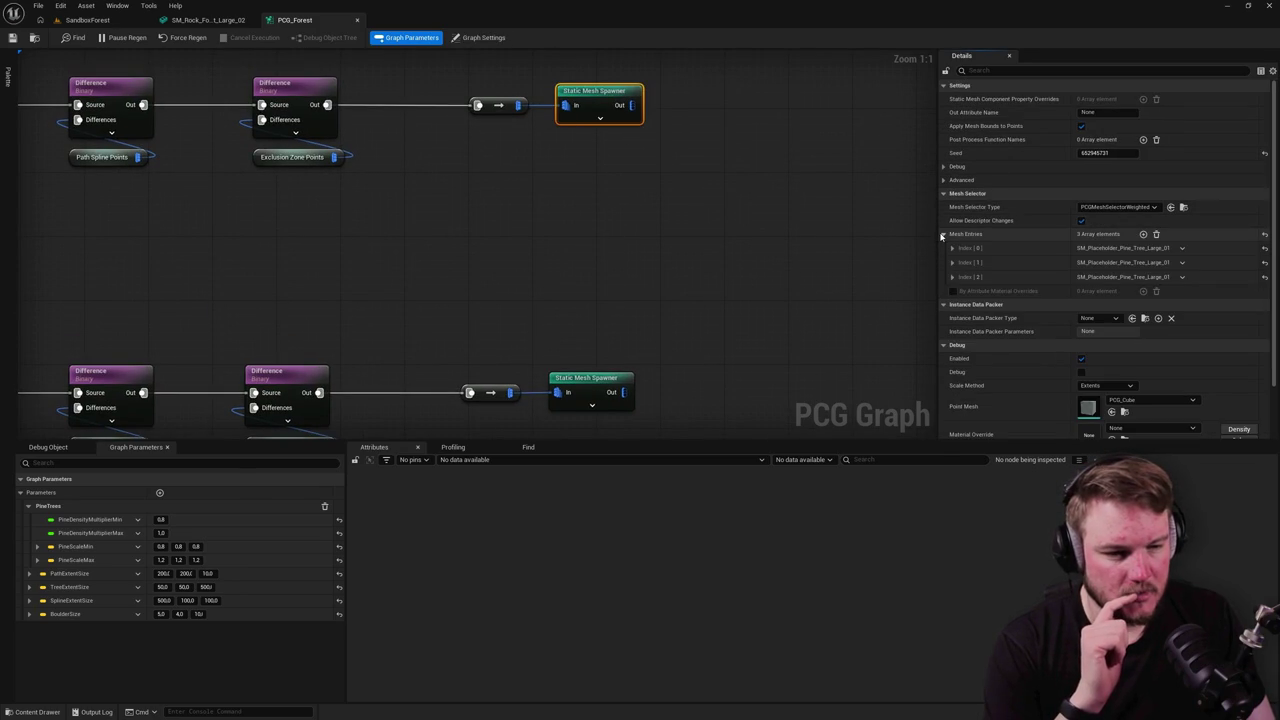
Step: Select the Static Mesh Spawner node and duplicate it beside the tree spawner
{"action": "left_click_drag", "start_coordinate": [682, 319], "coordinate": [720, 240]}
{"action": "left_click_drag", "start_coordinate": [650, 365], "coordinate": [709, 261]}
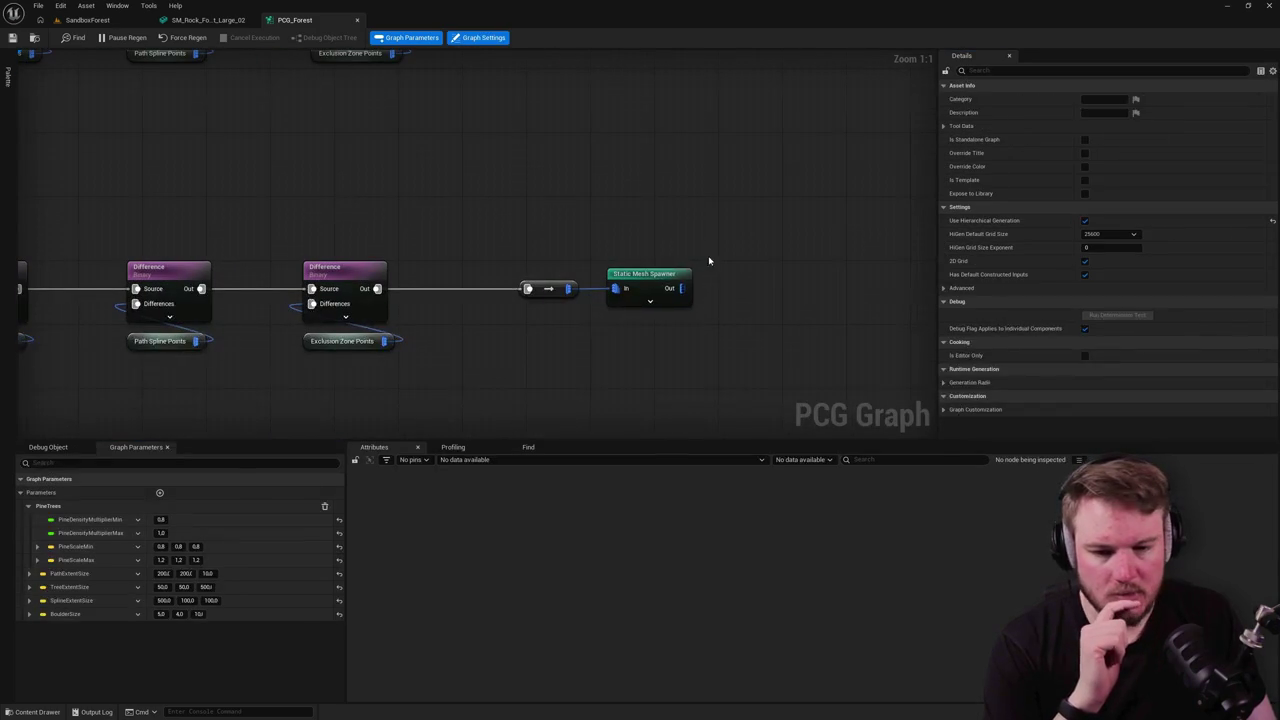
{"action": "right_click", "coordinate": [660, 282]}
{"action": "key", "text": "Escape"}
{"action": "key", "text": "ctrl+d"}
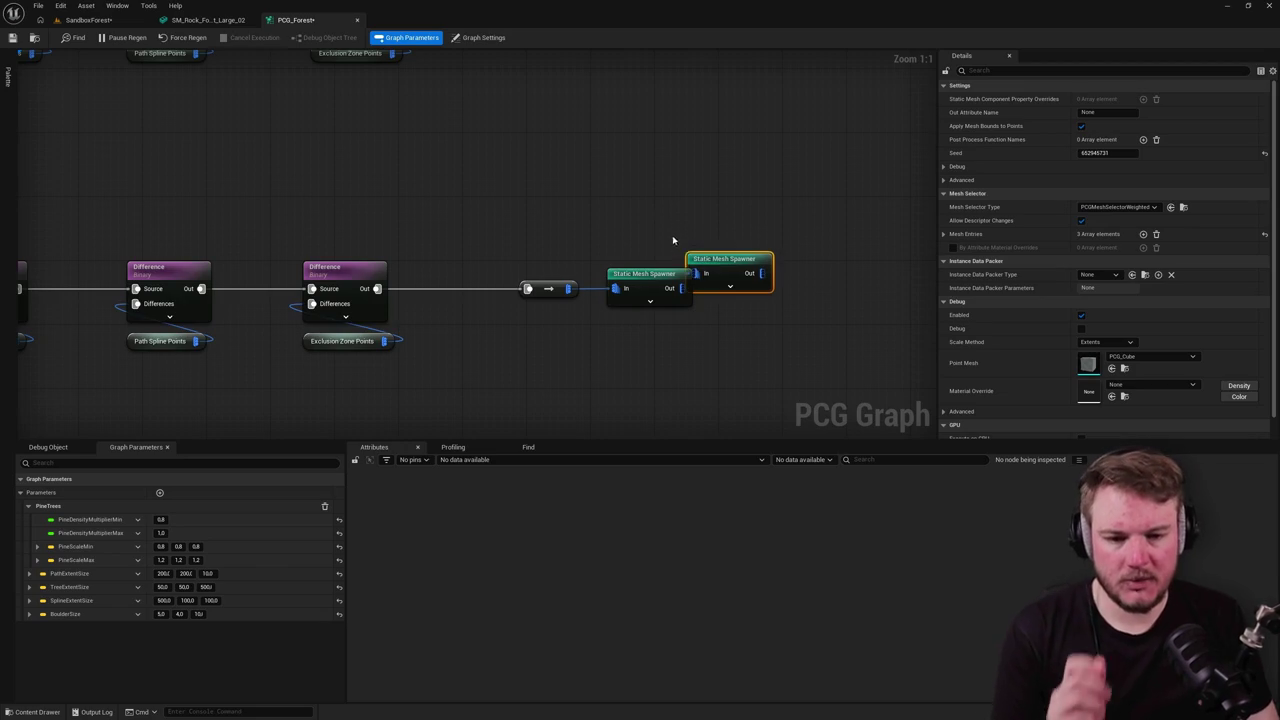
Step: Move the copied spawner up, wire the reroute node to its In pin, and disable the original
{"action": "left_click_drag", "start_coordinate": [710, 259], "coordinate": [631, 203]}
{"action": "left_click_drag", "start_coordinate": [568, 289], "coordinate": [615, 217]}
{"action": "left_click", "coordinate": [684, 298]}
{"action": "key", "text": "e"}
Step: Set the new spawner's first mesh entry to SM_Rock_Forest_Large_02
{"action": "left_click", "coordinate": [649, 205]}
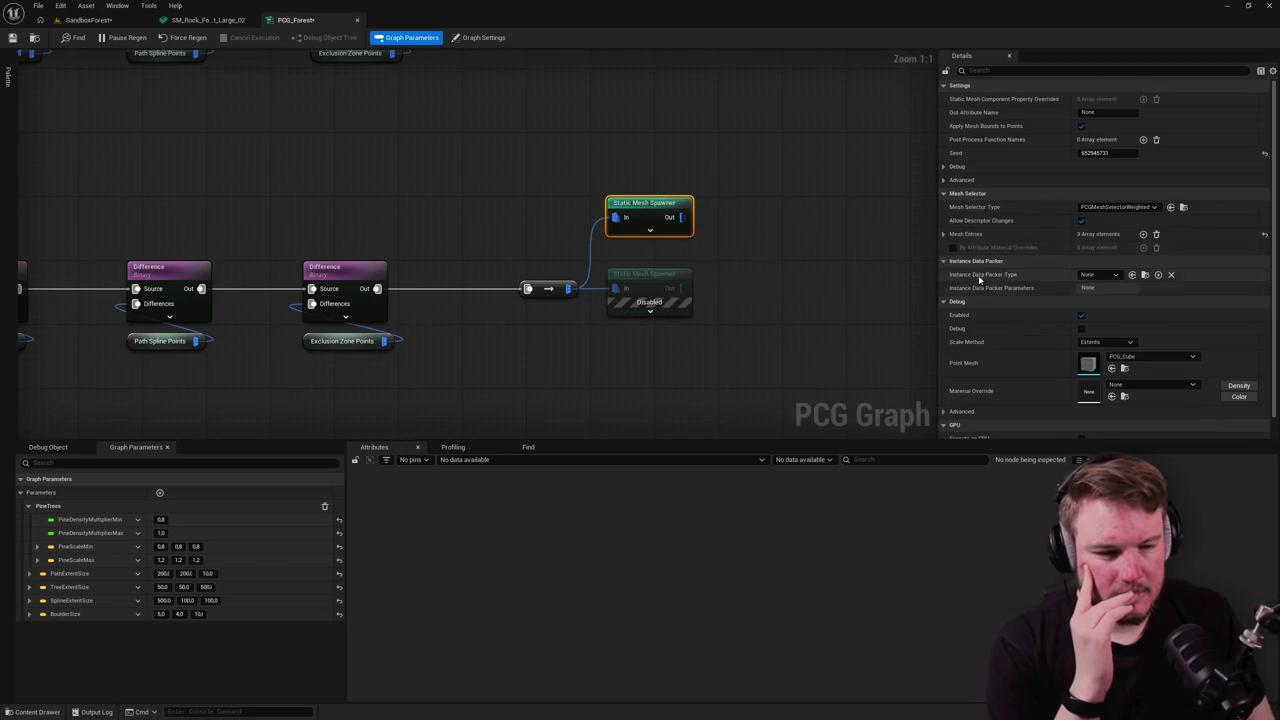
{"action": "left_click", "coordinate": [943, 234]}
{"action": "left_click", "coordinate": [951, 248]}
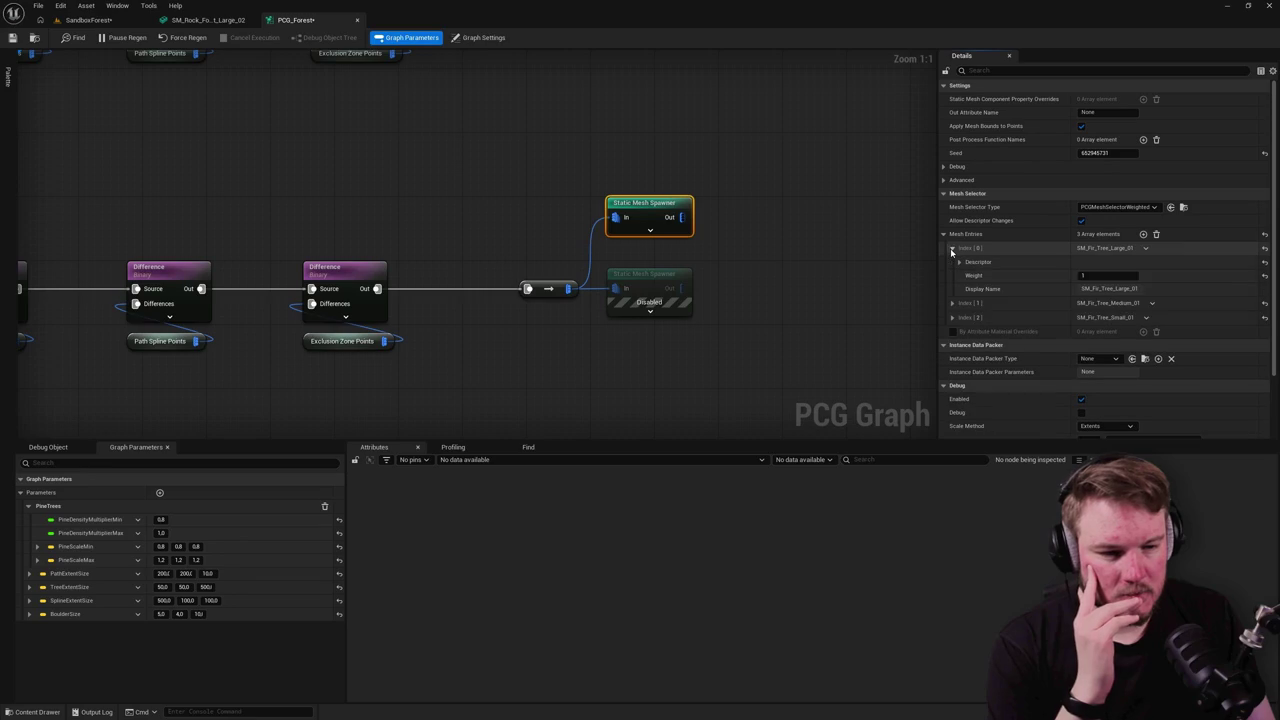
{"action": "left_click", "coordinate": [955, 261]}
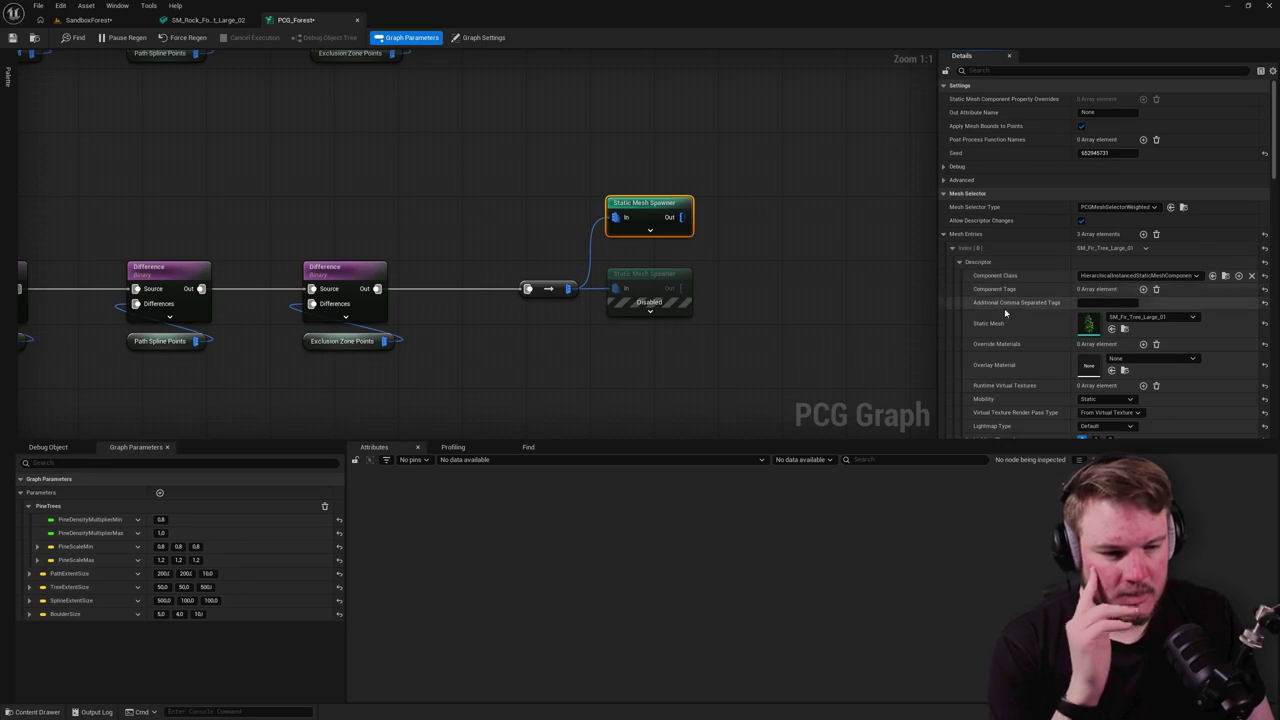
{"action": "key", "text": "ctrl+space"}
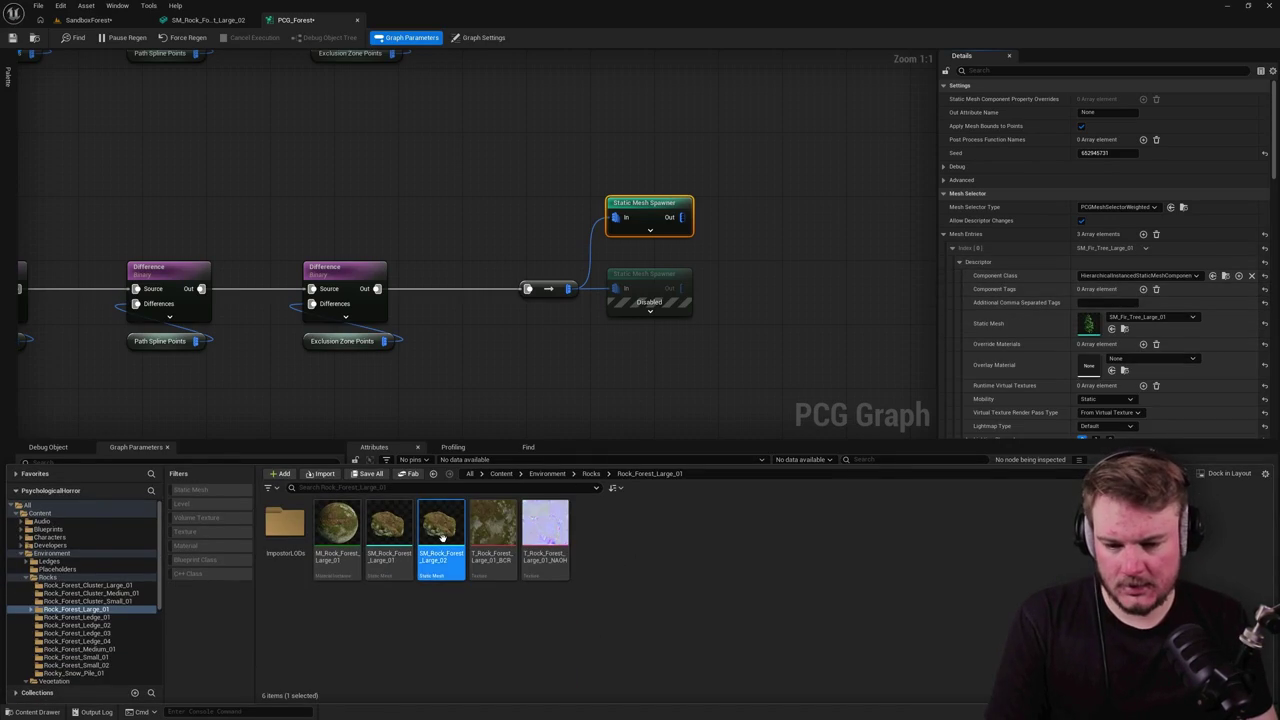
{"action": "left_click", "coordinate": [1111, 329]}
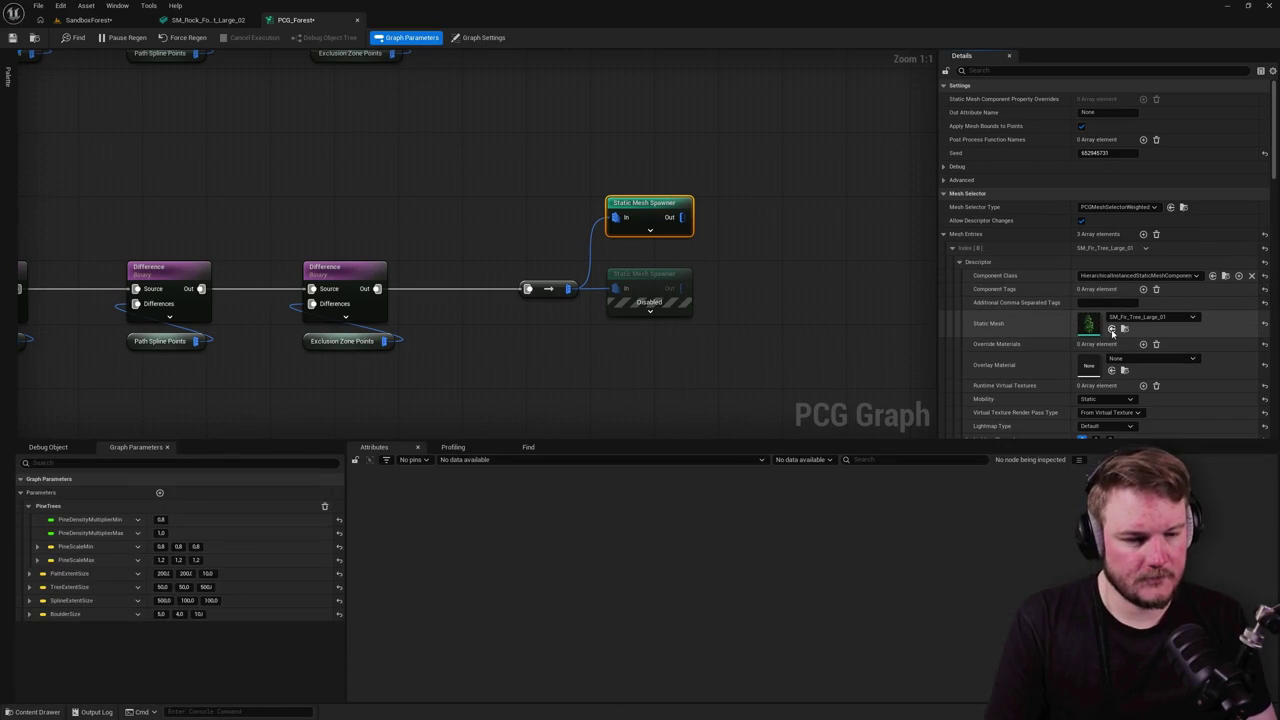
Step: Set the second and third mesh entries to SM_Rock_Forest_Large_02
{"action": "left_click", "coordinate": [960, 262]}
{"action": "left_click", "coordinate": [952, 302]}
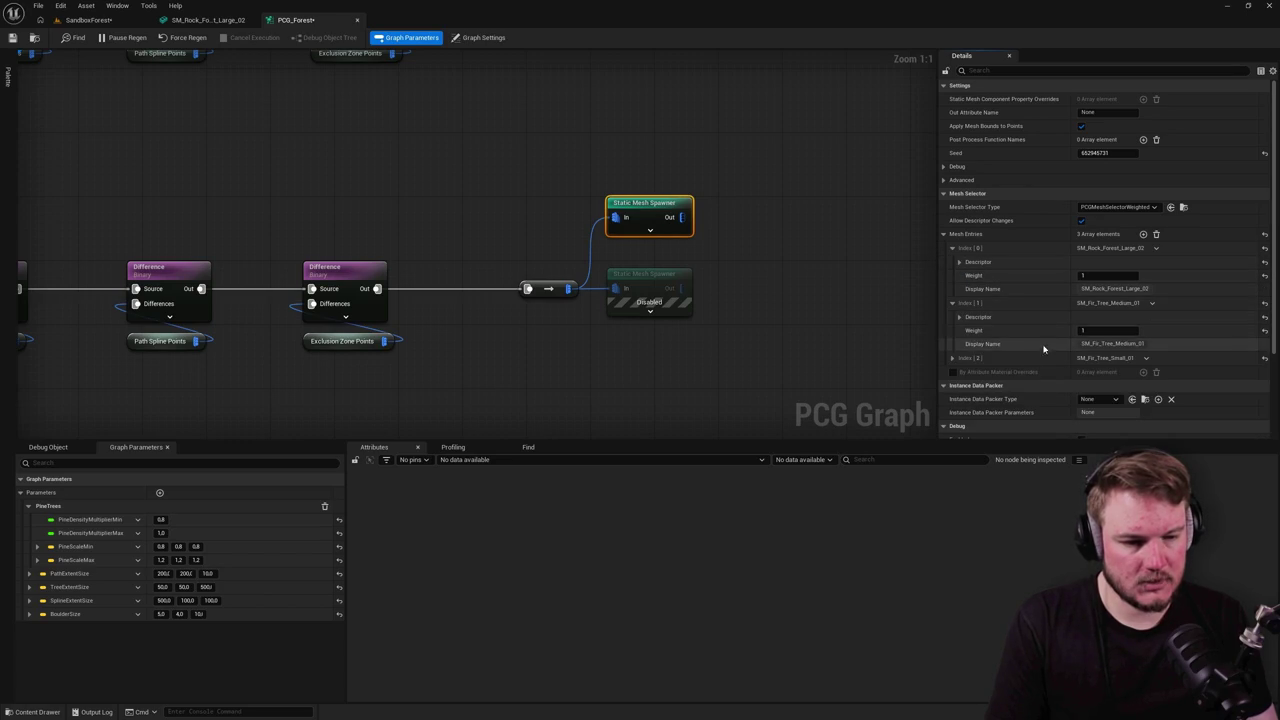
{"action": "left_click", "coordinate": [959, 317]}
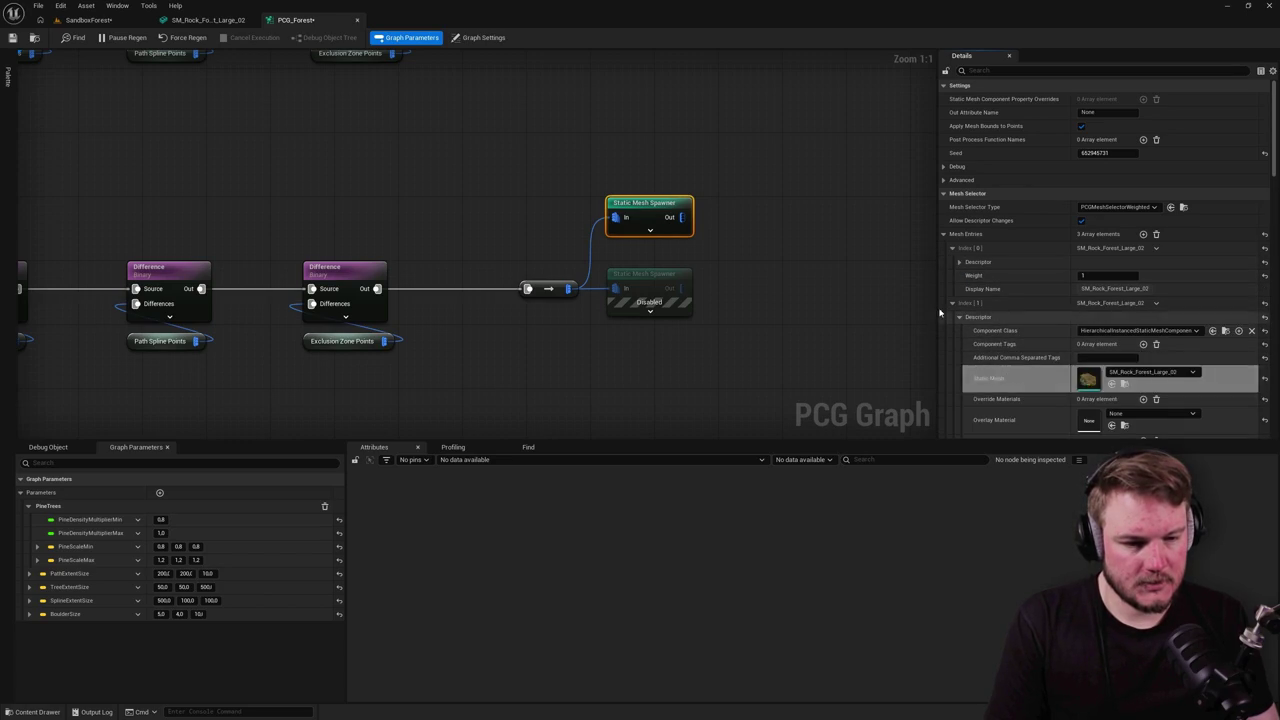
{"action": "left_click", "coordinate": [952, 302]}
{"action": "left_click", "coordinate": [952, 317]}
{"action": "left_click", "coordinate": [959, 331]}
{"action": "scroll", "coordinate": [1010, 365], "scroll_direction": "down", "scroll_amount": 1}
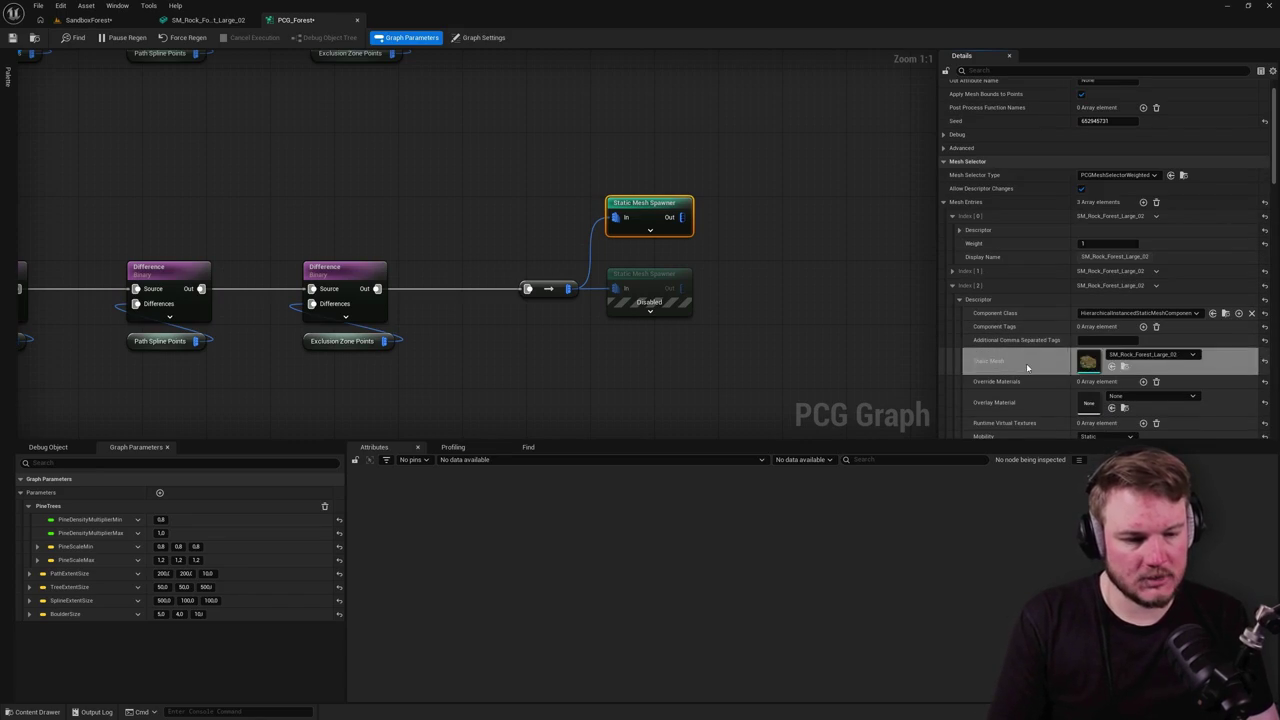
{"action": "left_click", "coordinate": [1111, 366]}
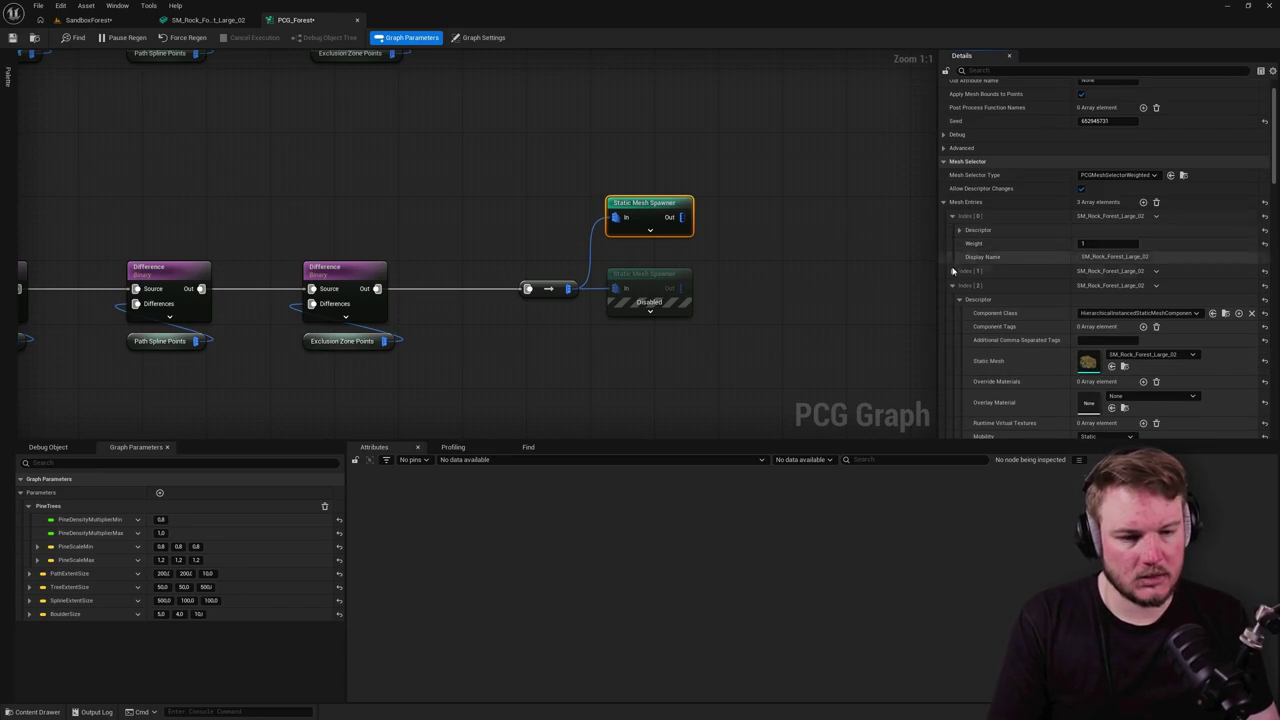
Step: Collapse the mesh entries, deselect the node, and save the PCG_Forest graph
{"action": "left_click", "coordinate": [952, 217]}
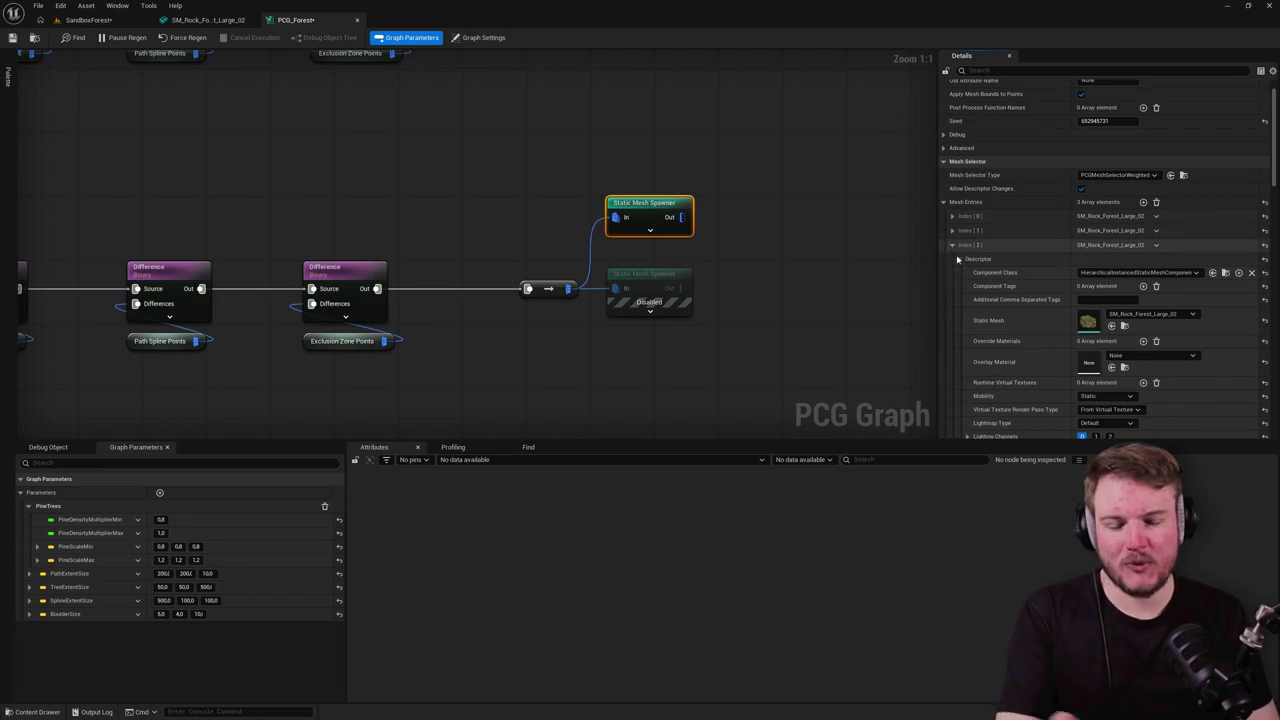
{"action": "left_click", "coordinate": [952, 245]}
{"action": "left_click", "coordinate": [480, 197]}
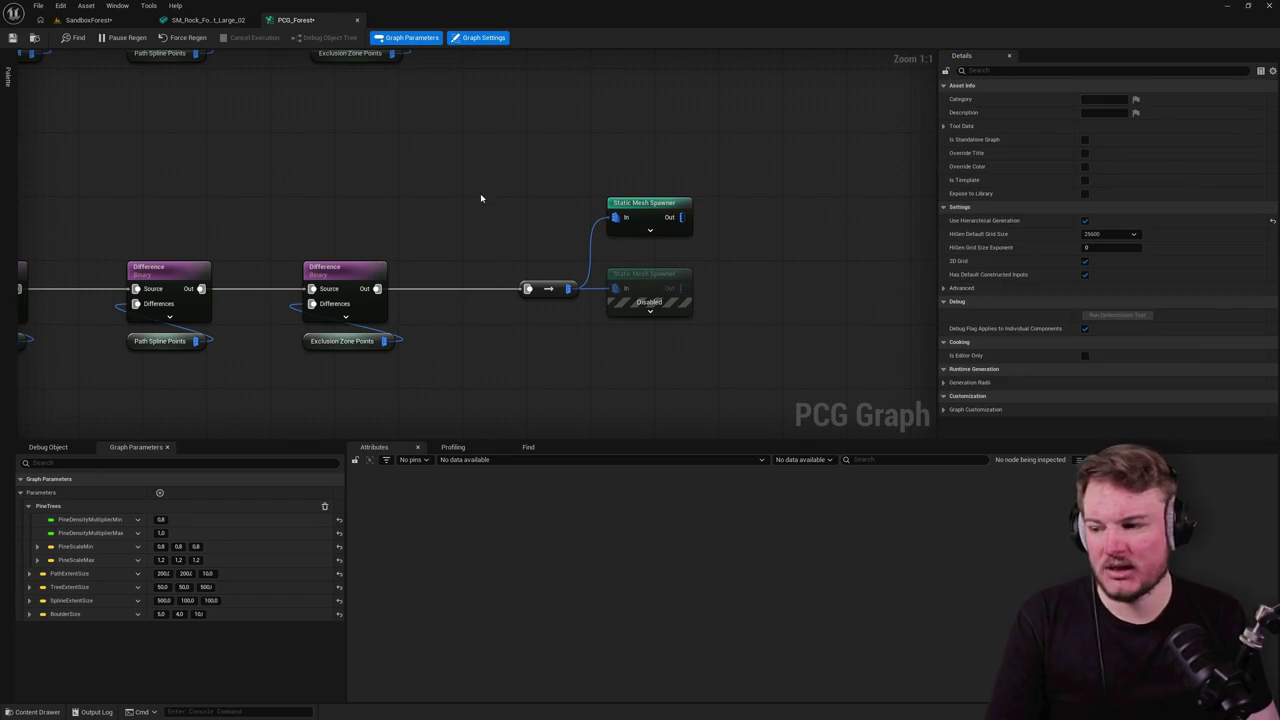
{"action": "key", "text": "ctrl+s"}
Step: Play SandboxForest in the editor and walk forward through the forest
{"action": "left_click", "coordinate": [88, 20]}
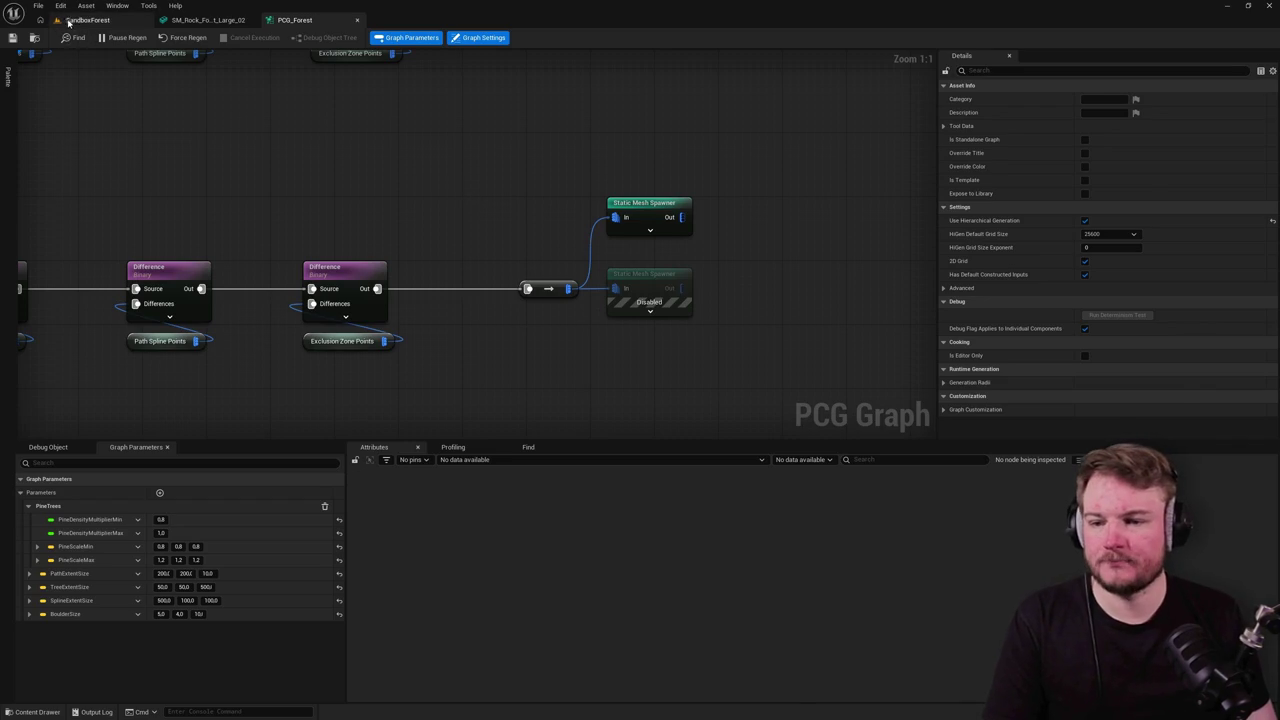
{"action": "scroll", "coordinate": [547, 308], "scroll_direction": "down", "scroll_amount": 2}
{"action": "key", "text": "Escape"}
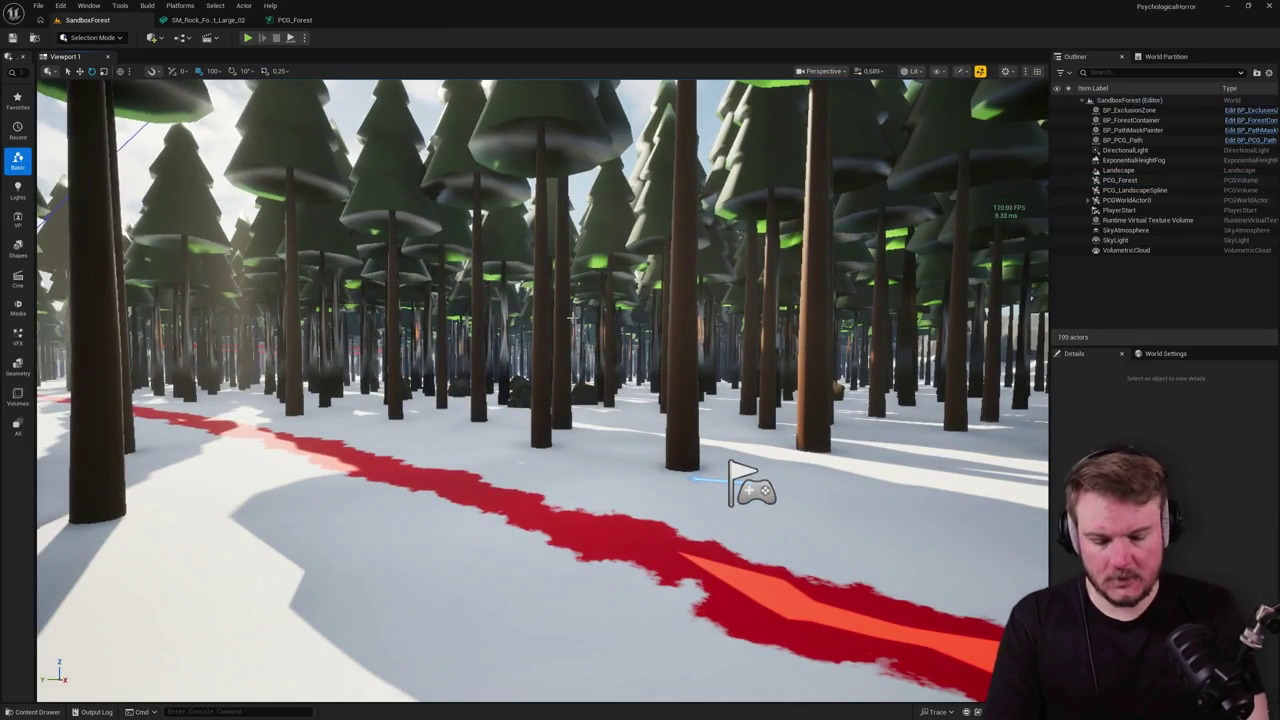
{"action": "key", "text": "alt+p"}
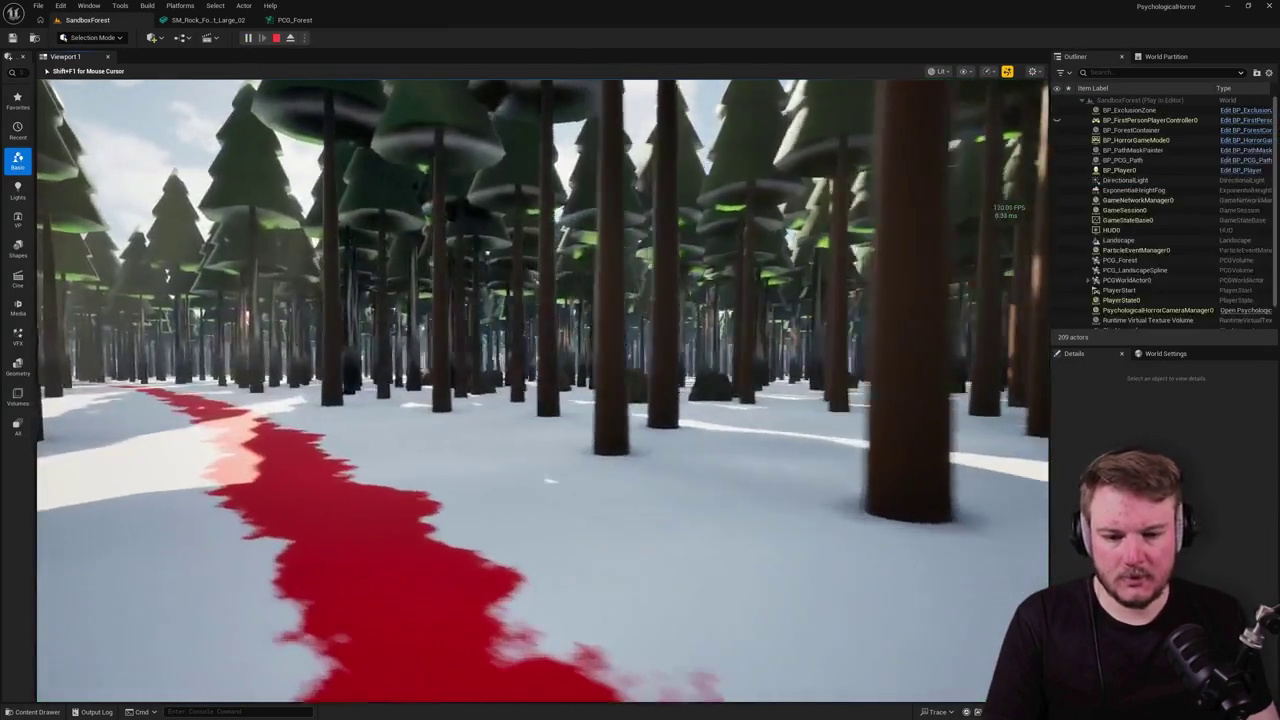
{"action": "key", "text": "w"}
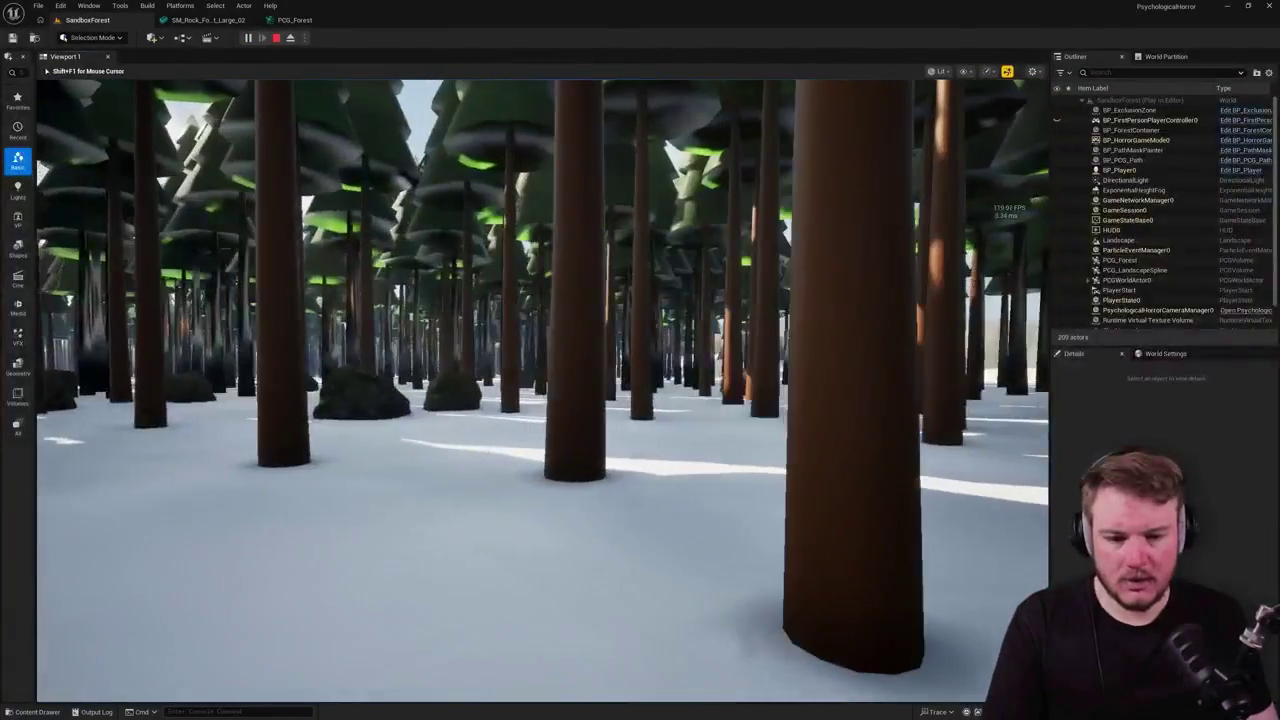
{"action": "key", "text": "w"}
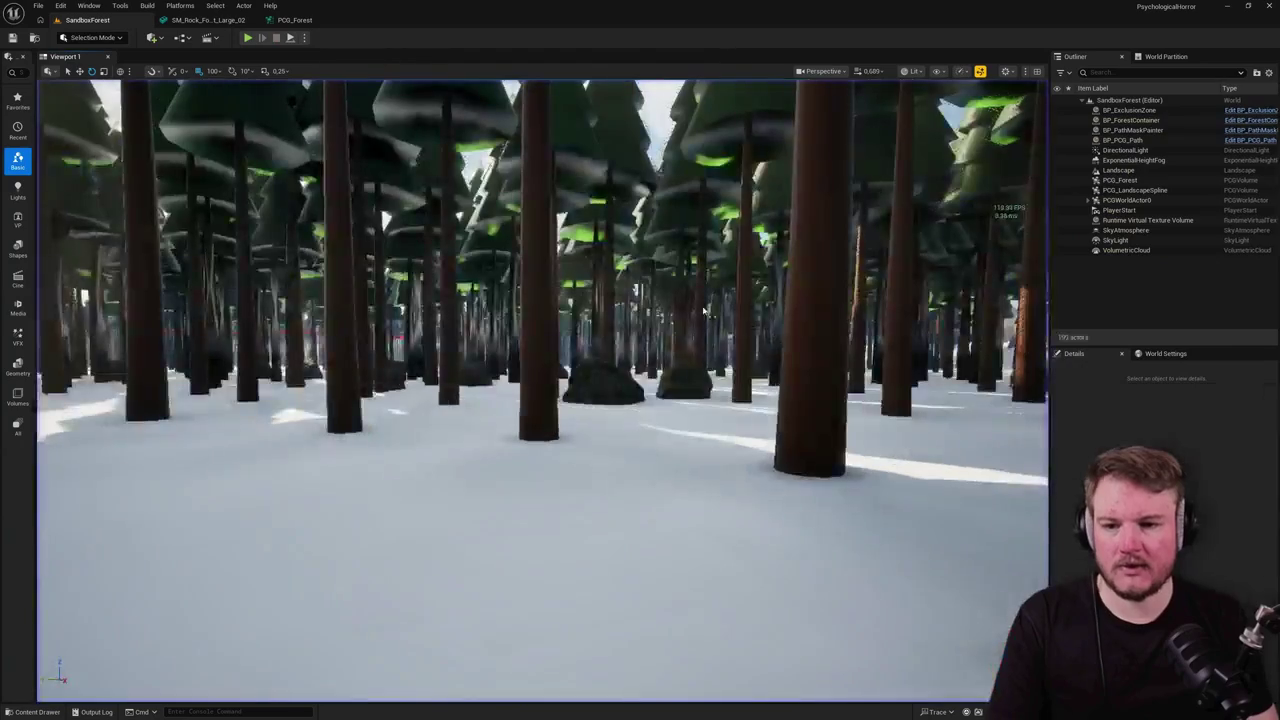
Step: Release the mouse from the game and return to the PCG_Forest graph
{"action": "key", "text": "shift+F1"}
{"action": "left_click", "coordinate": [284, 22]}
{"action": "key", "text": "ctrl+z"}
{"action": "key", "text": "ctrl+z"}
{"action": "key", "text": "ctrl+z"}
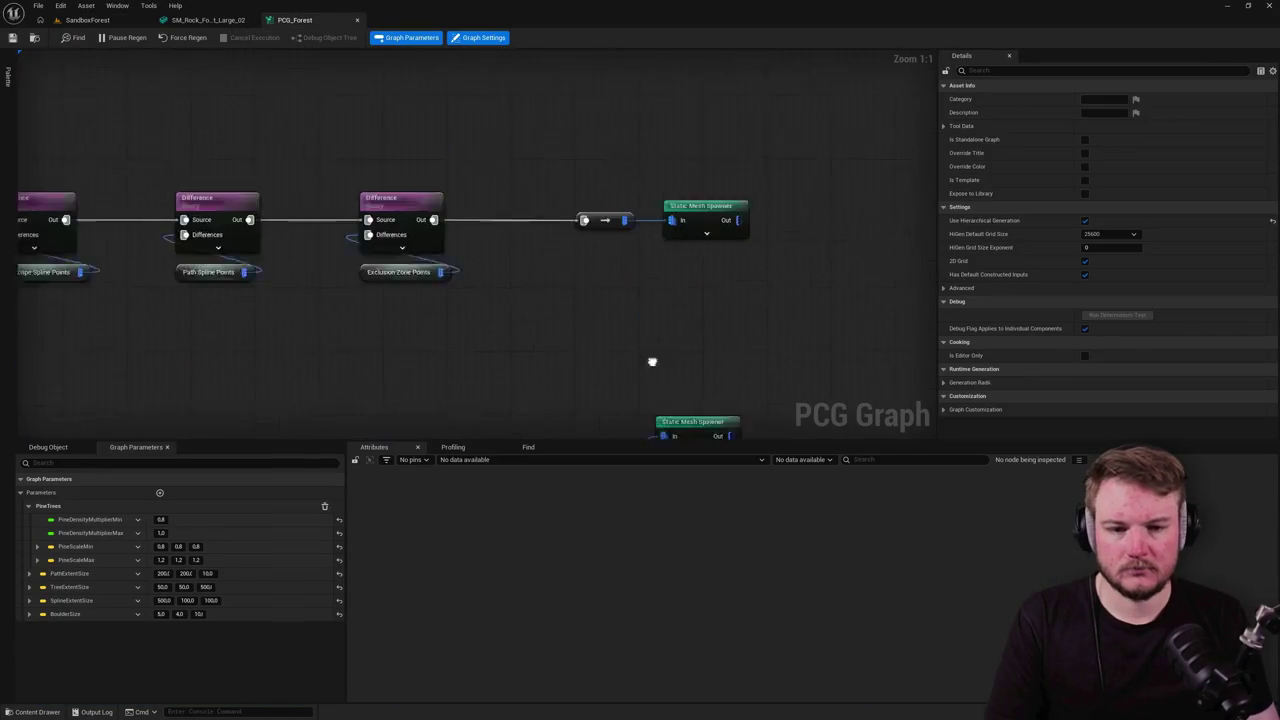
{"action": "key", "text": "ctrl+shift+w"}
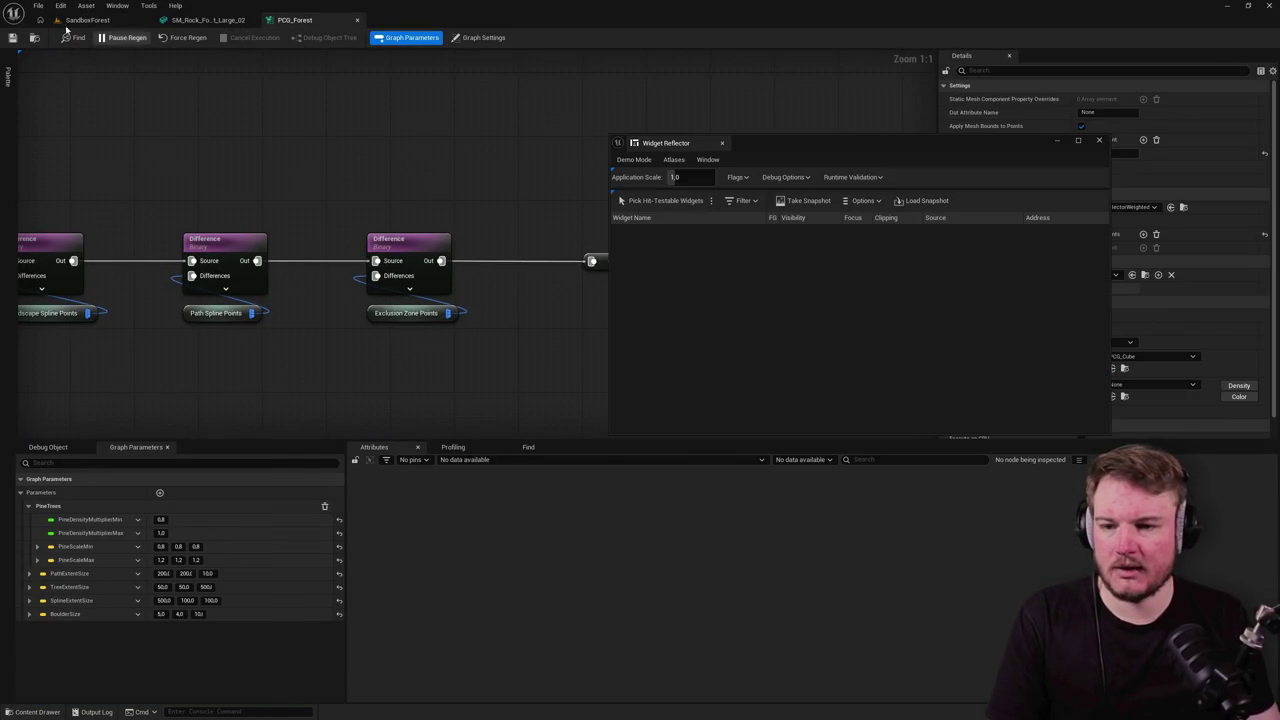
Step: Close the Widget Reflector and start playing SandboxForest in the editor
{"action": "left_click", "coordinate": [1098, 140]}
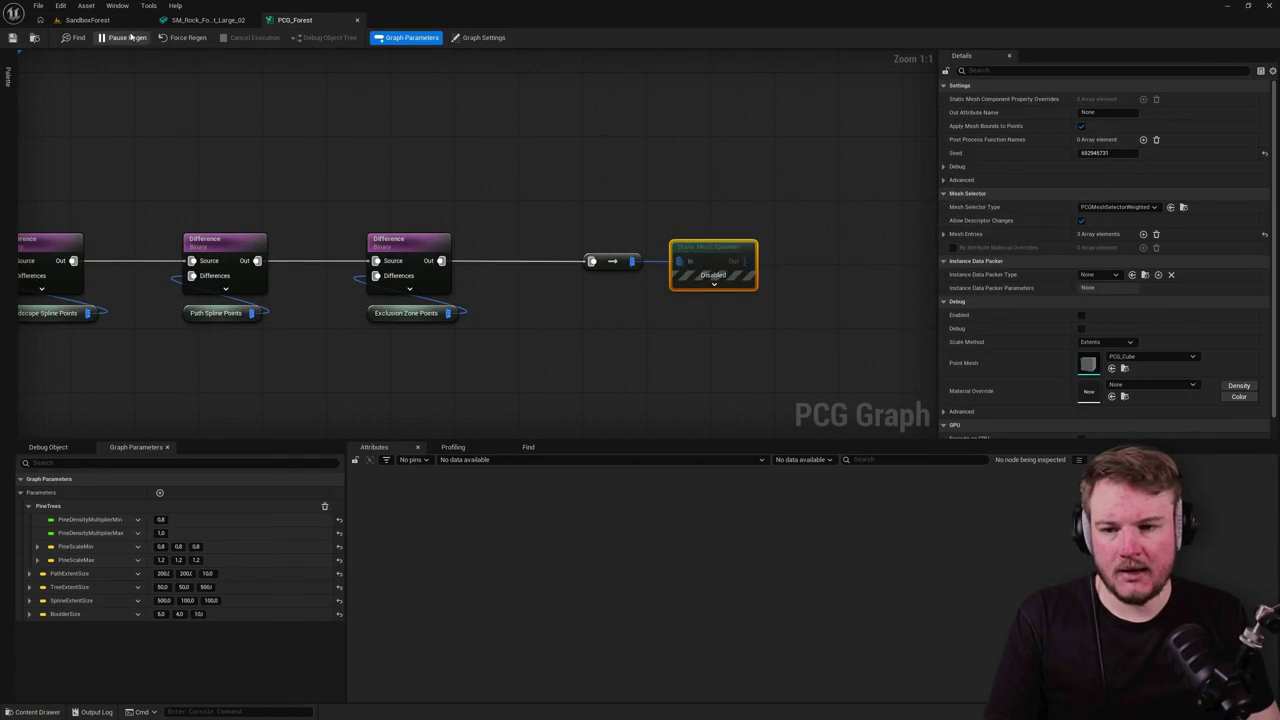
{"action": "left_click", "coordinate": [87, 20]}
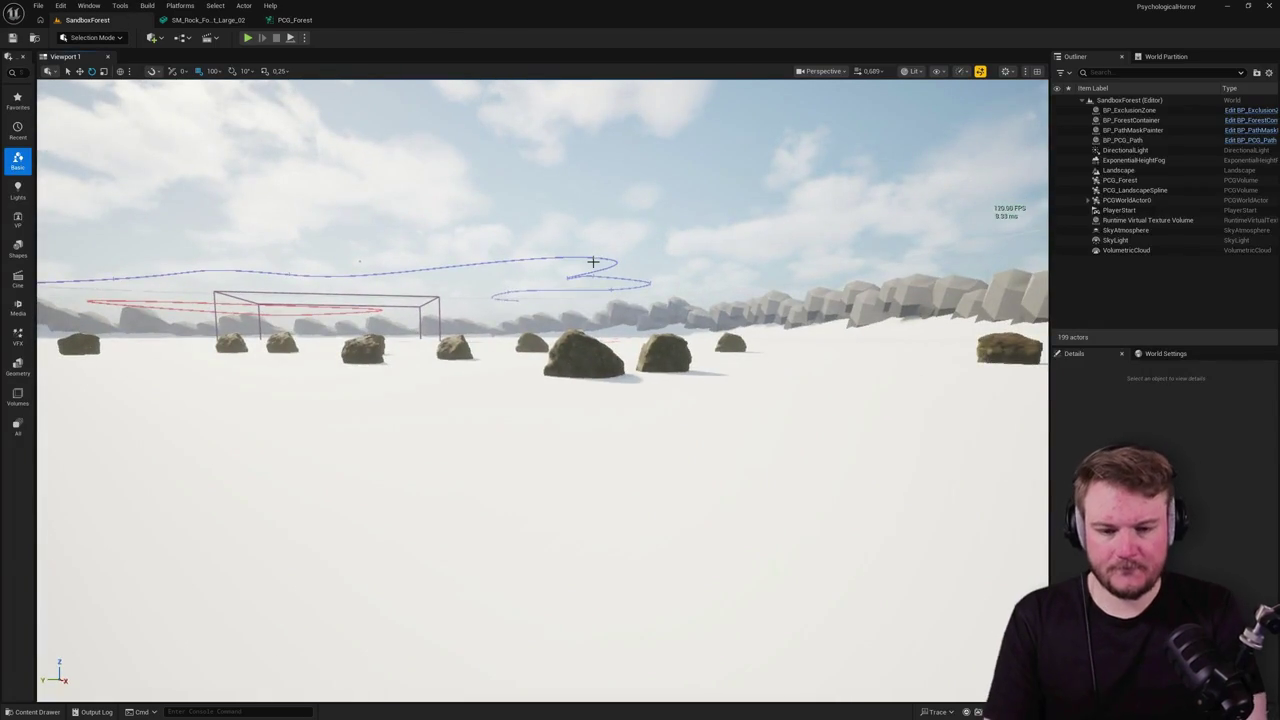
{"action": "key", "text": "alt+p"}
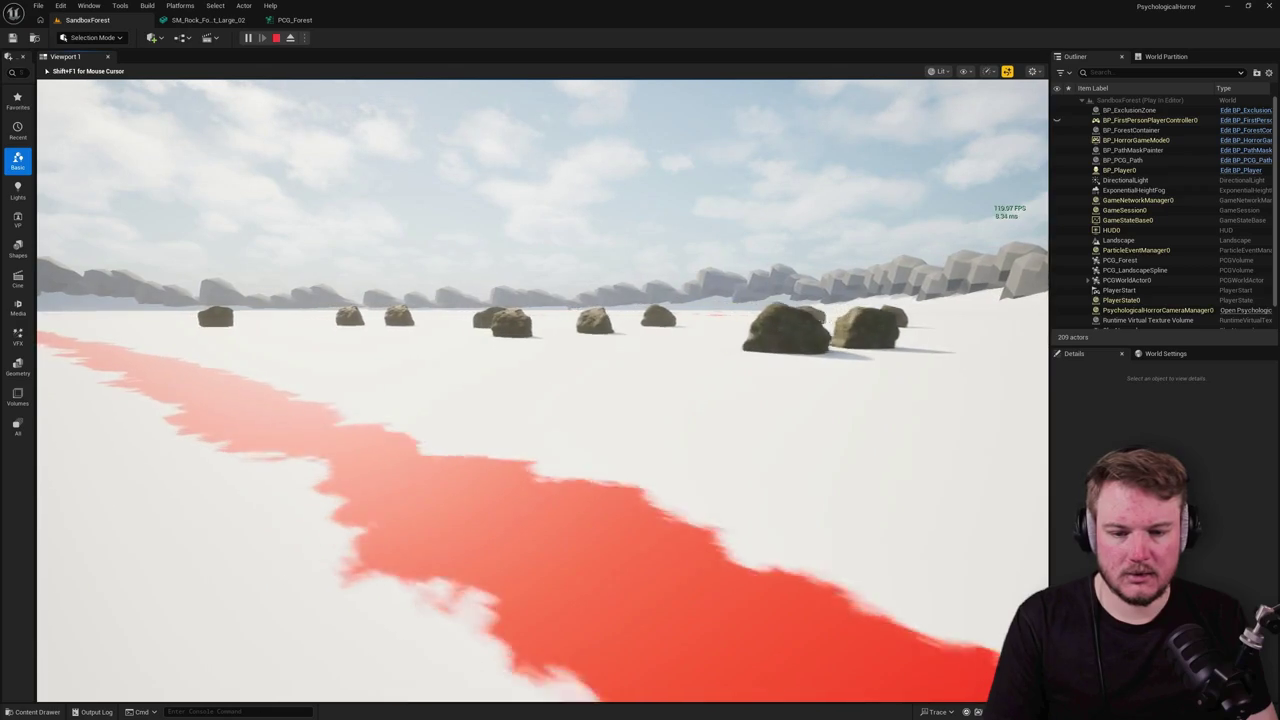
Step: Check the spawned rocks in wireframe while walking closer, return to lit view, and stop playing
{"action": "key", "text": "F1"}
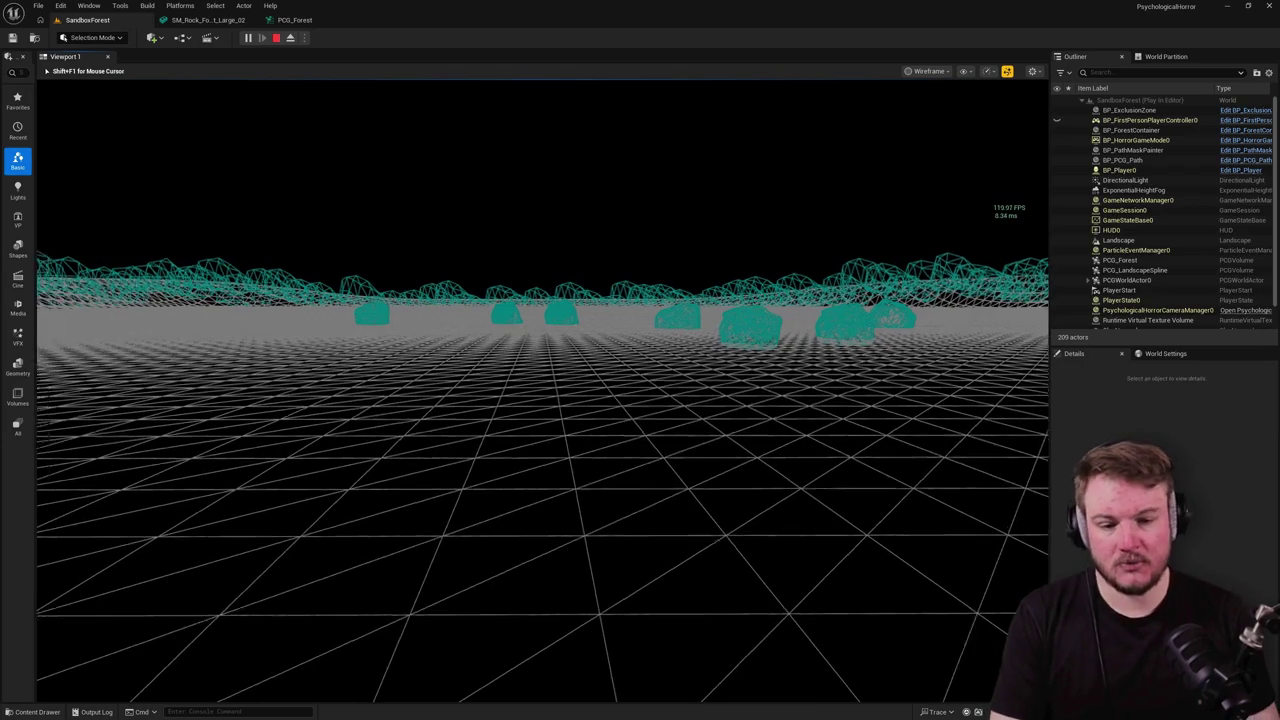
{"action": "key", "text": "w"}
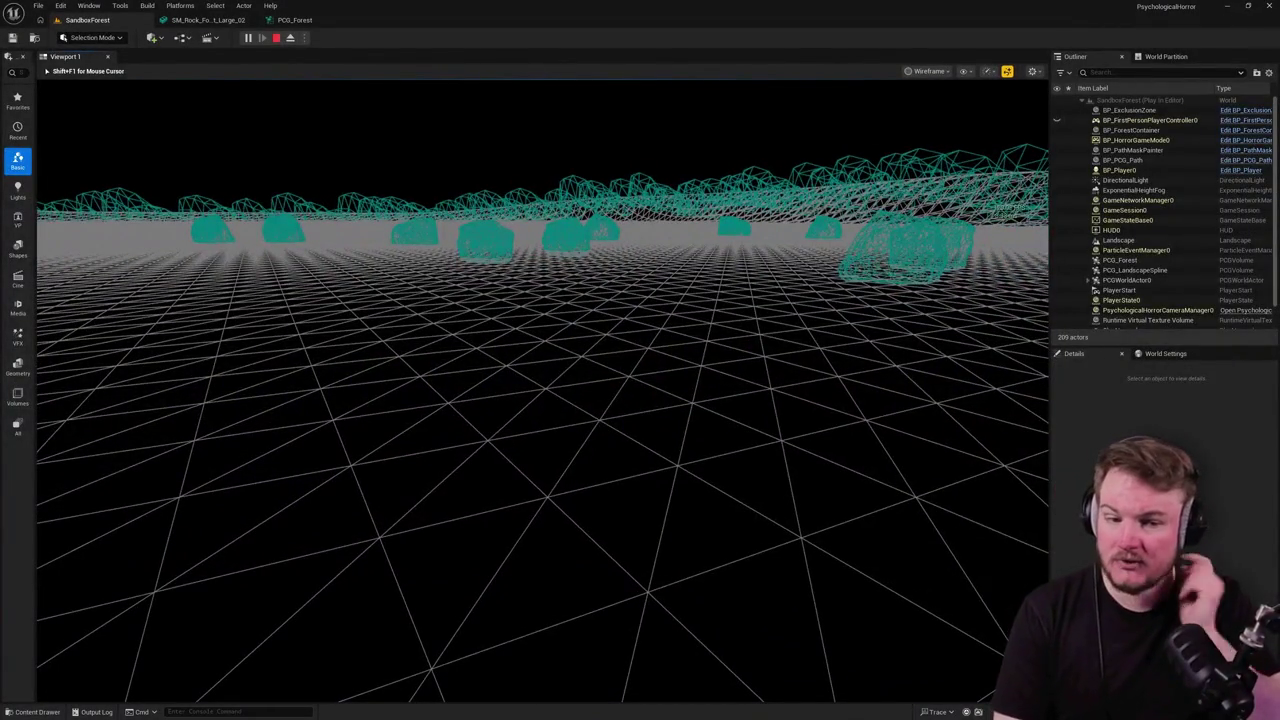
{"action": "key", "text": "F3"}
{"action": "key", "text": "shift+F1"}
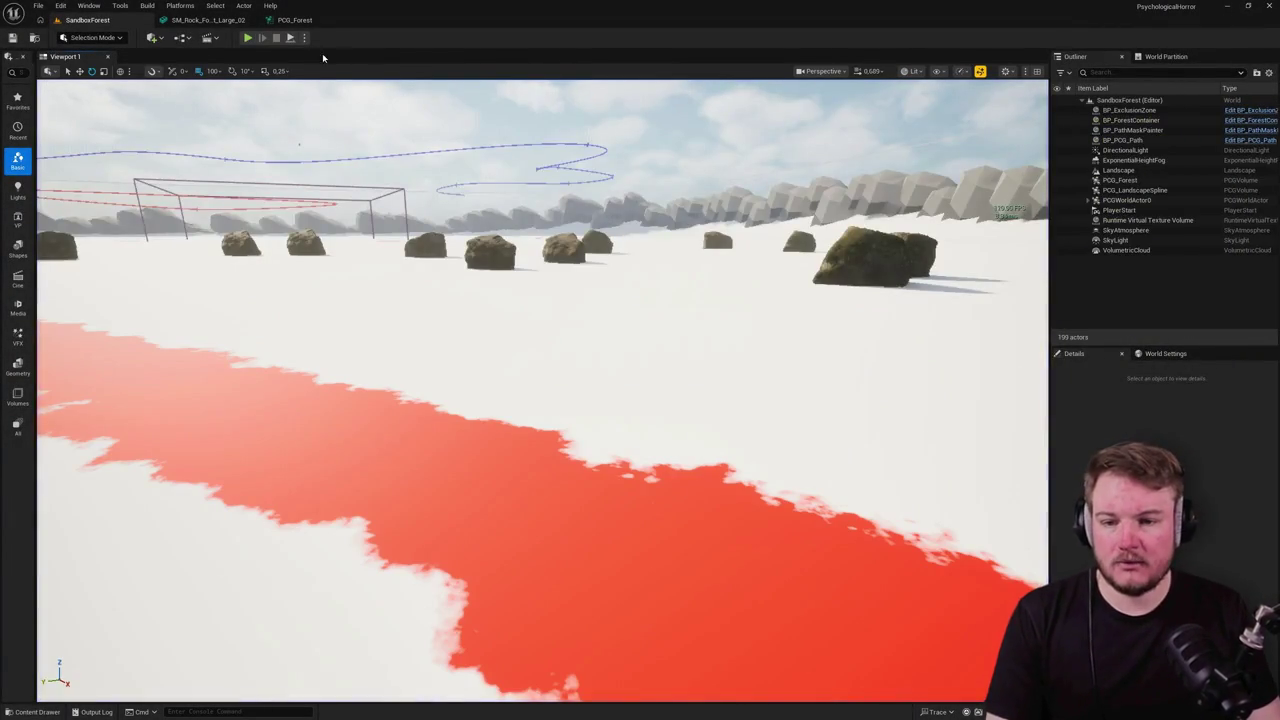
{"action": "left_click", "coordinate": [208, 20]}
Step: Filter the mesh Details by 'screen', set LOD 3 Screen Size to 0.4, save, and return to SandboxForest
{"action": "left_click", "coordinate": [800, 74]}
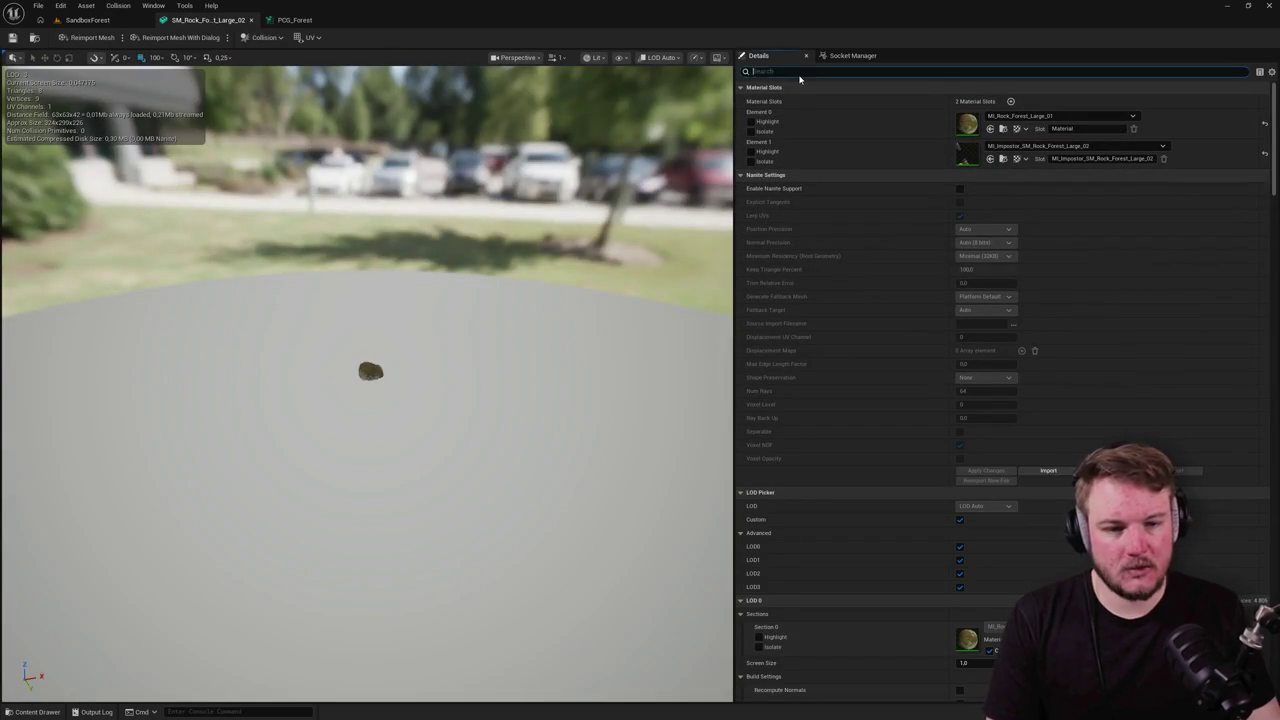
{"action": "type", "text": "screen"}
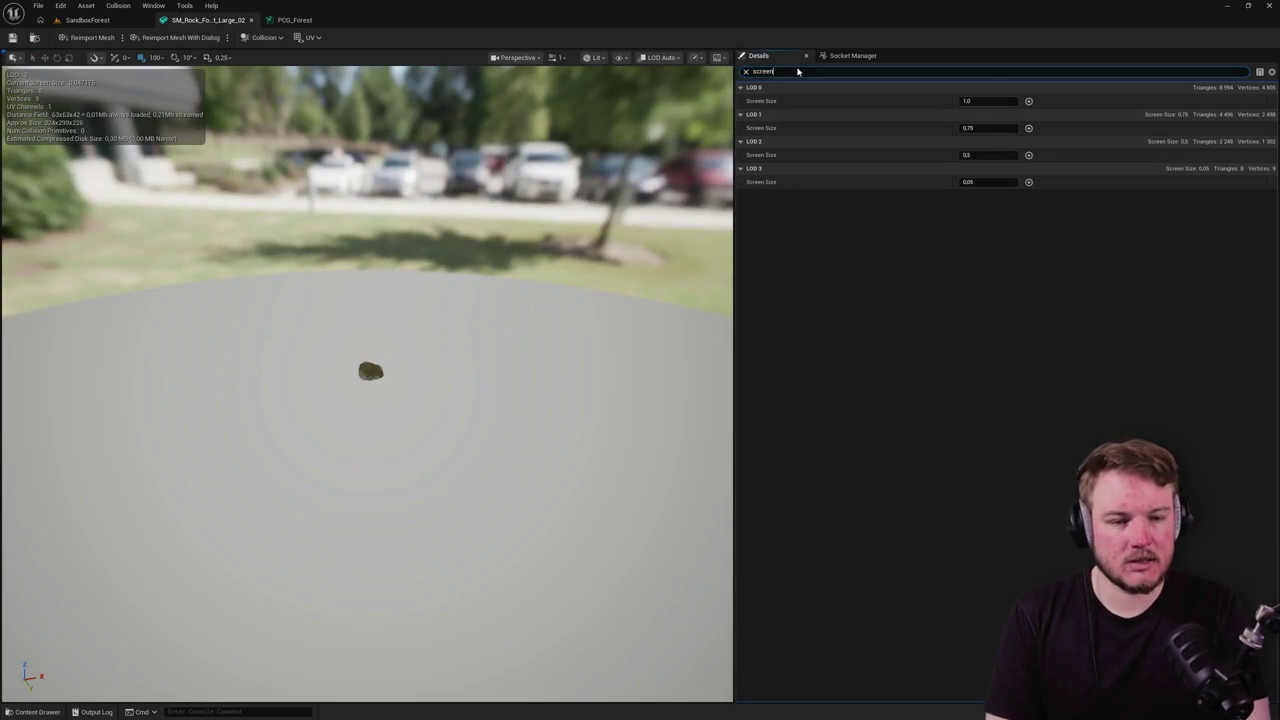
{"action": "left_click", "coordinate": [985, 182]}
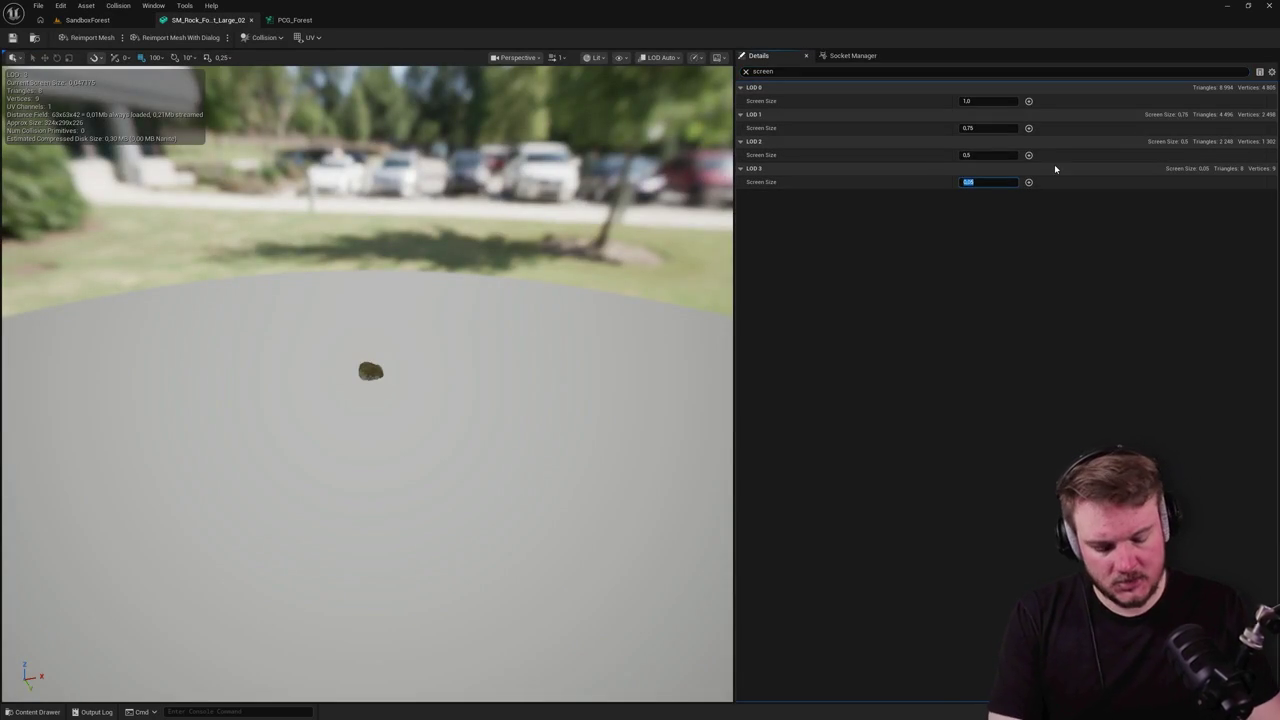
{"action": "type", "text": "0.4"}
{"action": "key", "text": "Return"}
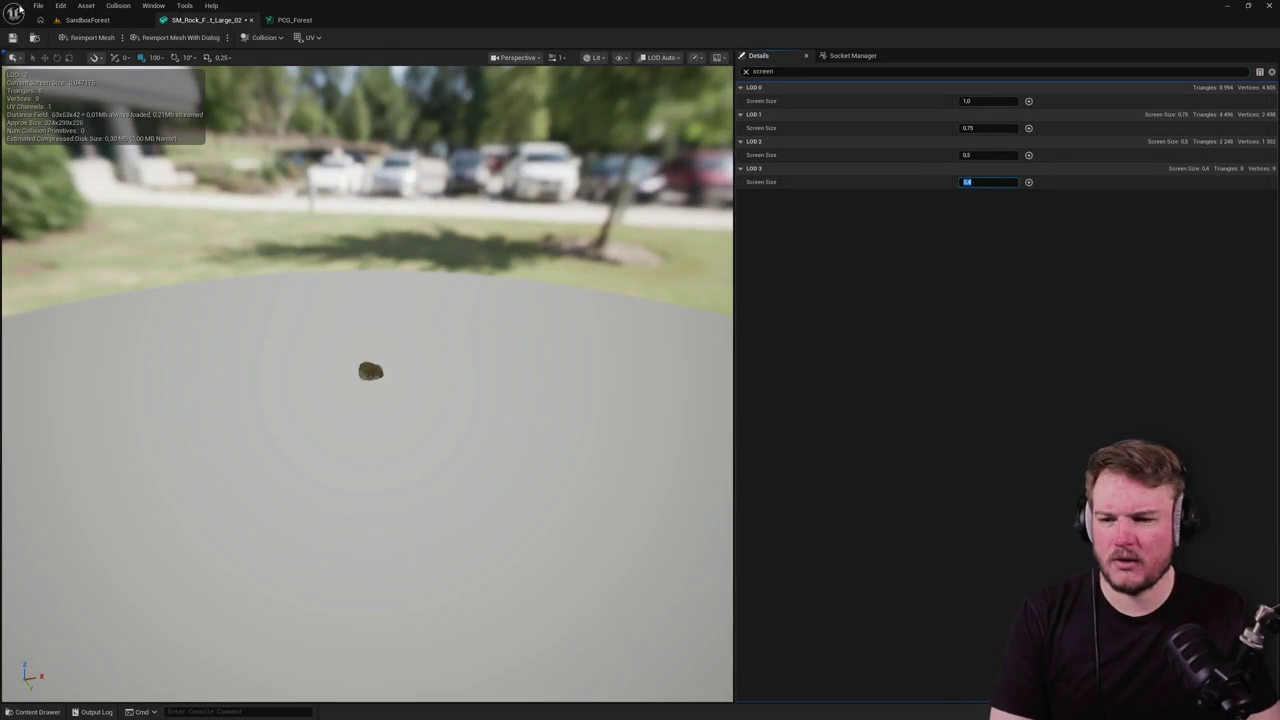
{"action": "left_click", "coordinate": [12, 37]}
{"action": "left_click", "coordinate": [87, 20]}
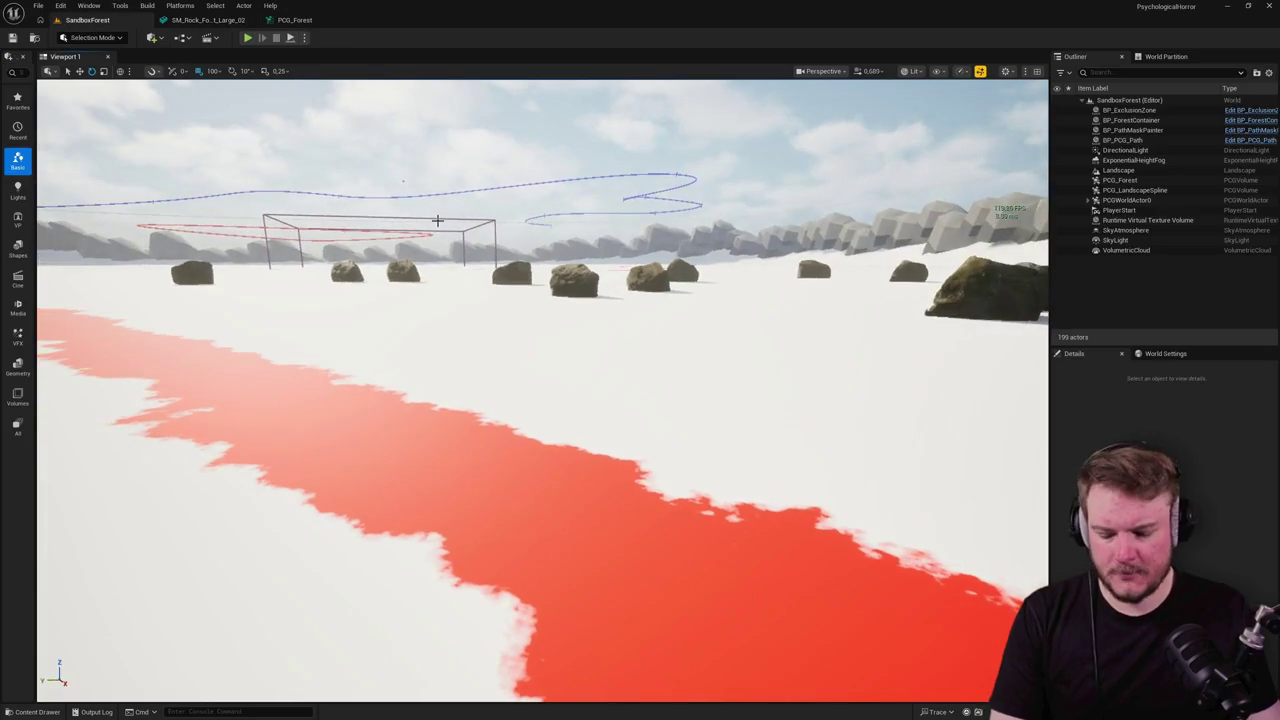
Step: Switch the viewport to wireframe and start Play in Editor with the game view in wireframe
{"action": "key", "text": "alt+2"}
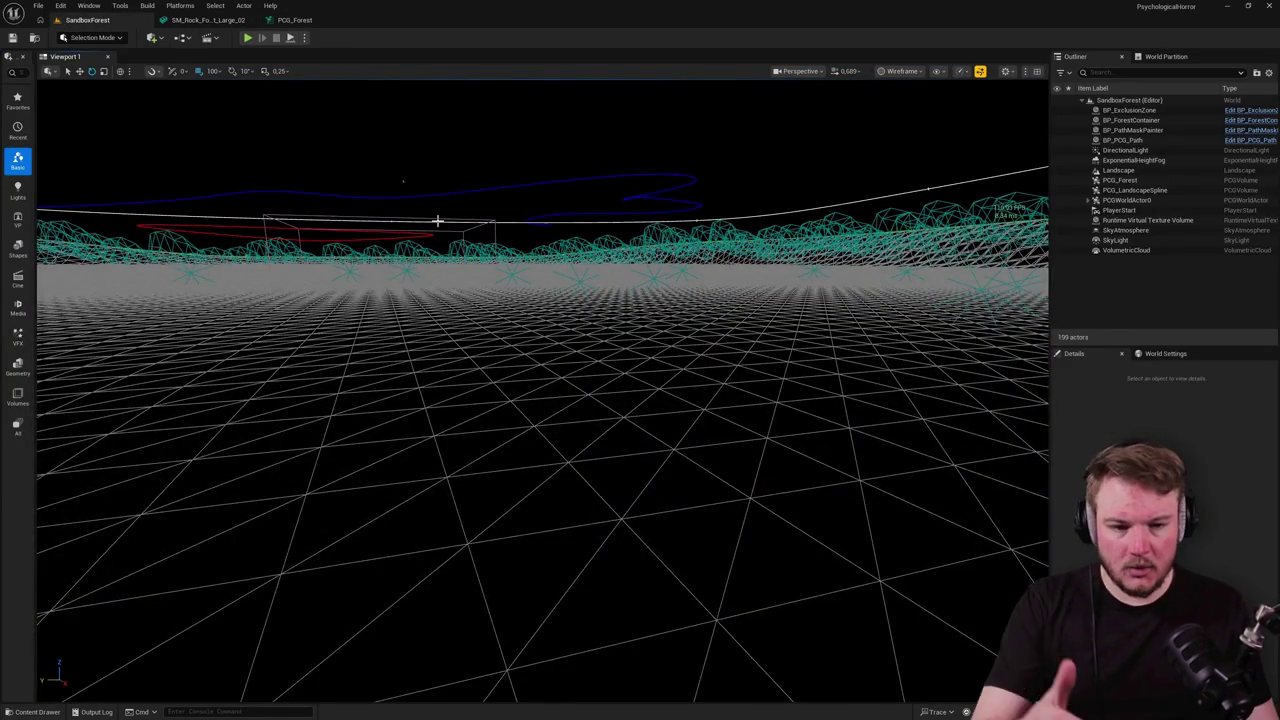
{"action": "left_click_drag", "start_coordinate": [551, 237], "coordinate": [560, 227]}
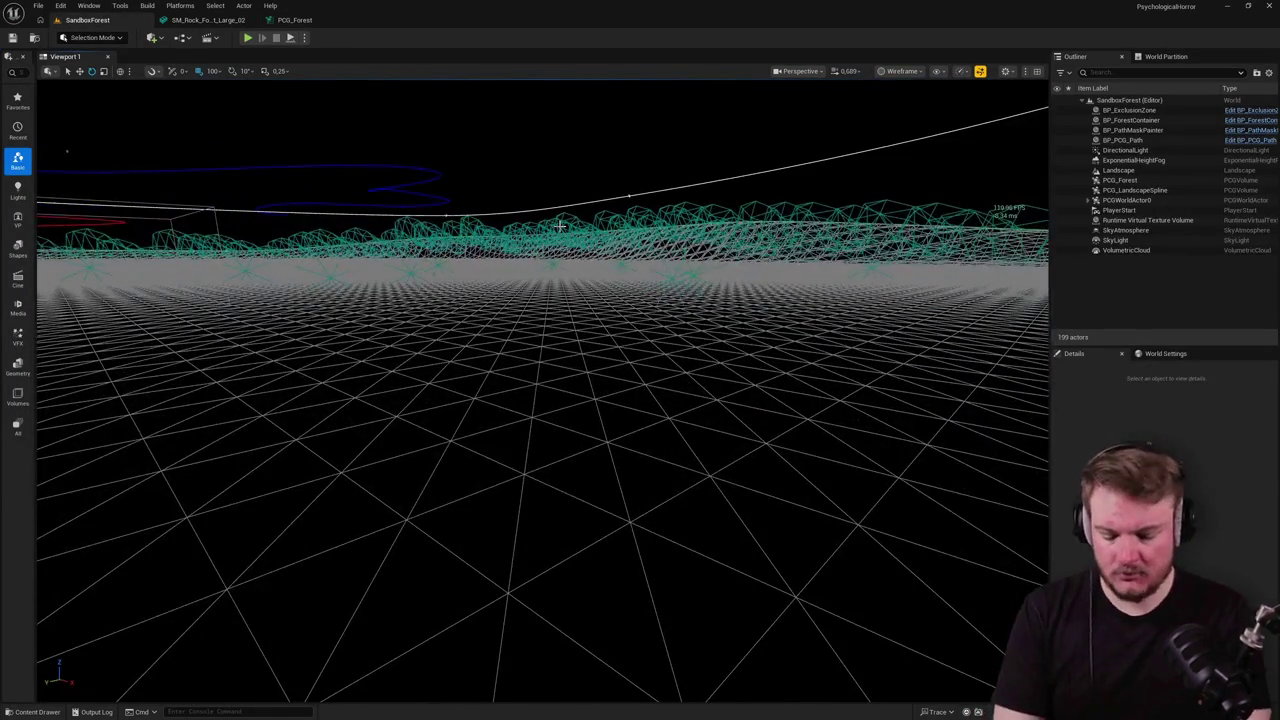
{"action": "key", "text": "alt+p"}
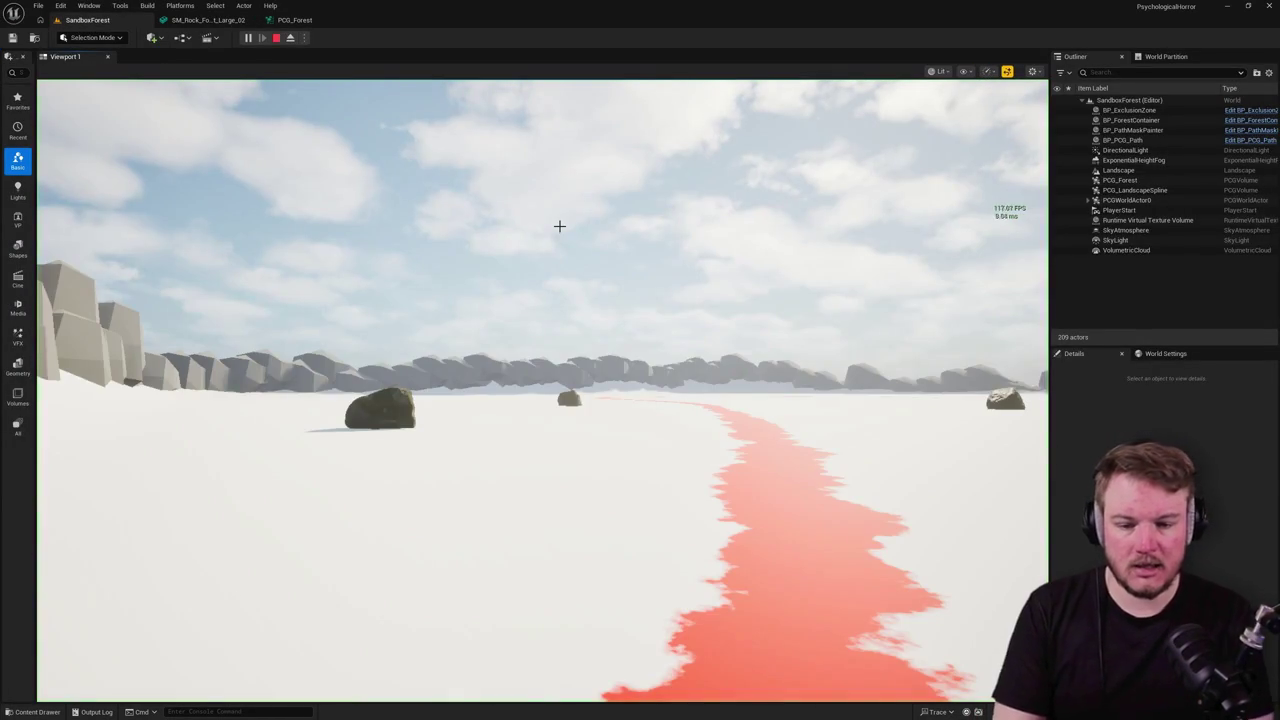
{"action": "left_click", "coordinate": [620, 273]}
{"action": "key", "text": "F1"}
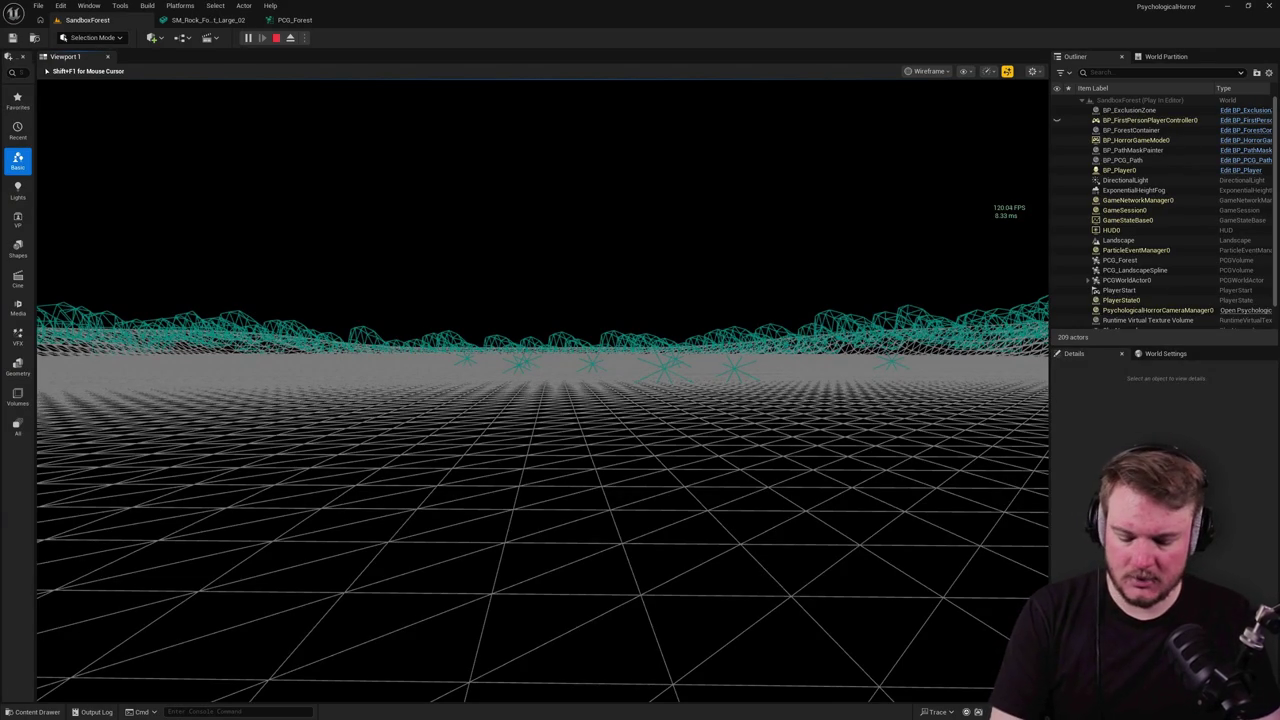
Step: In lit shading, walk back and forth among the spawned rocks and past the big rock
{"action": "key", "text": "F3"}
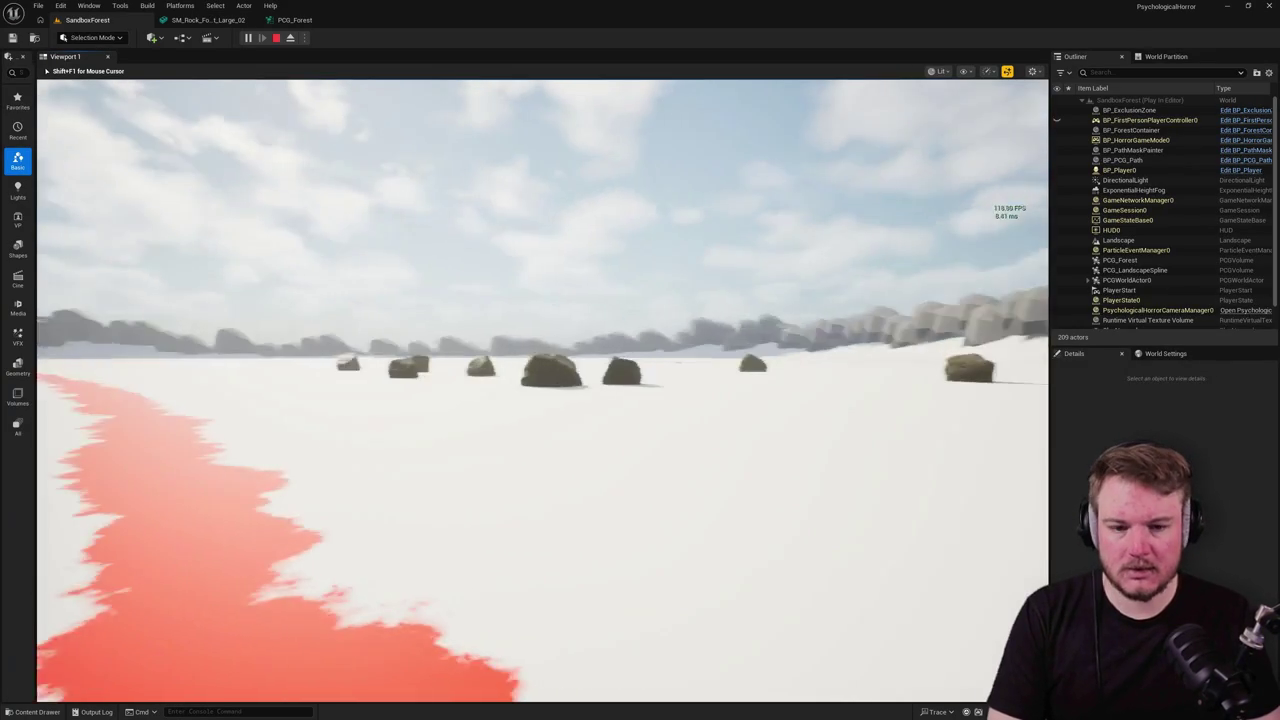
{"action": "key", "text": "w"}
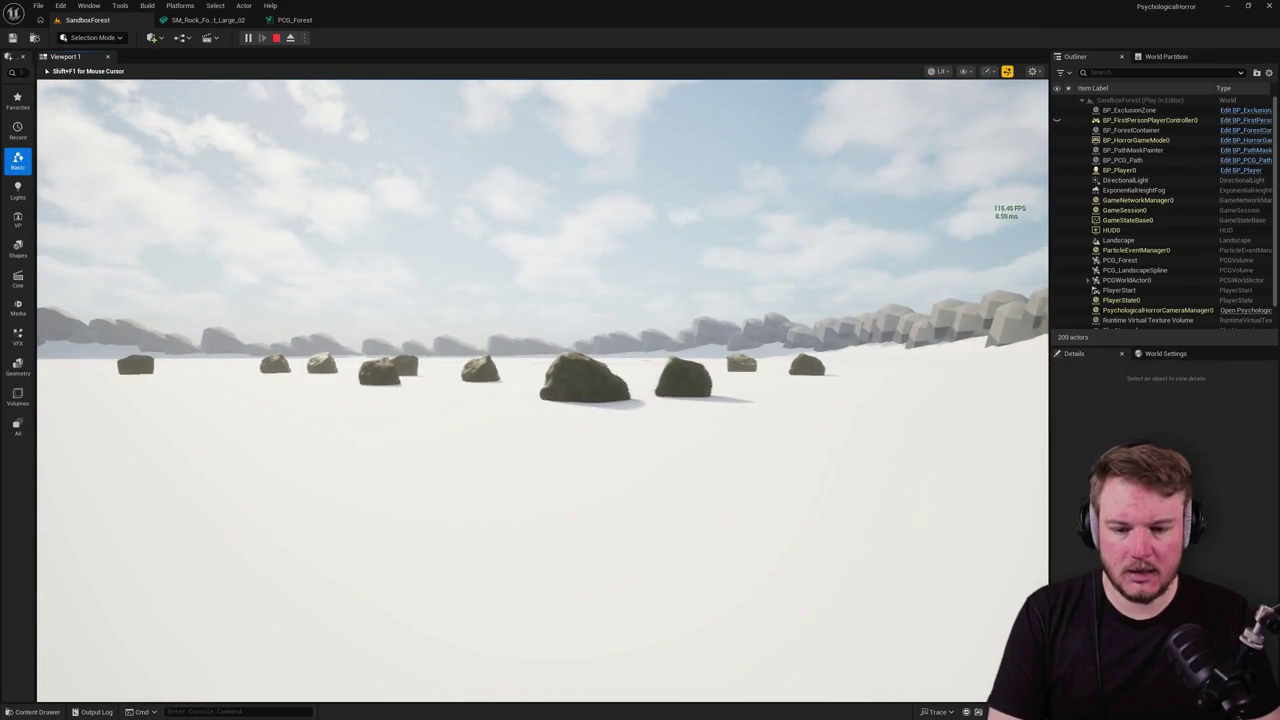
{"action": "key", "text": "w"}
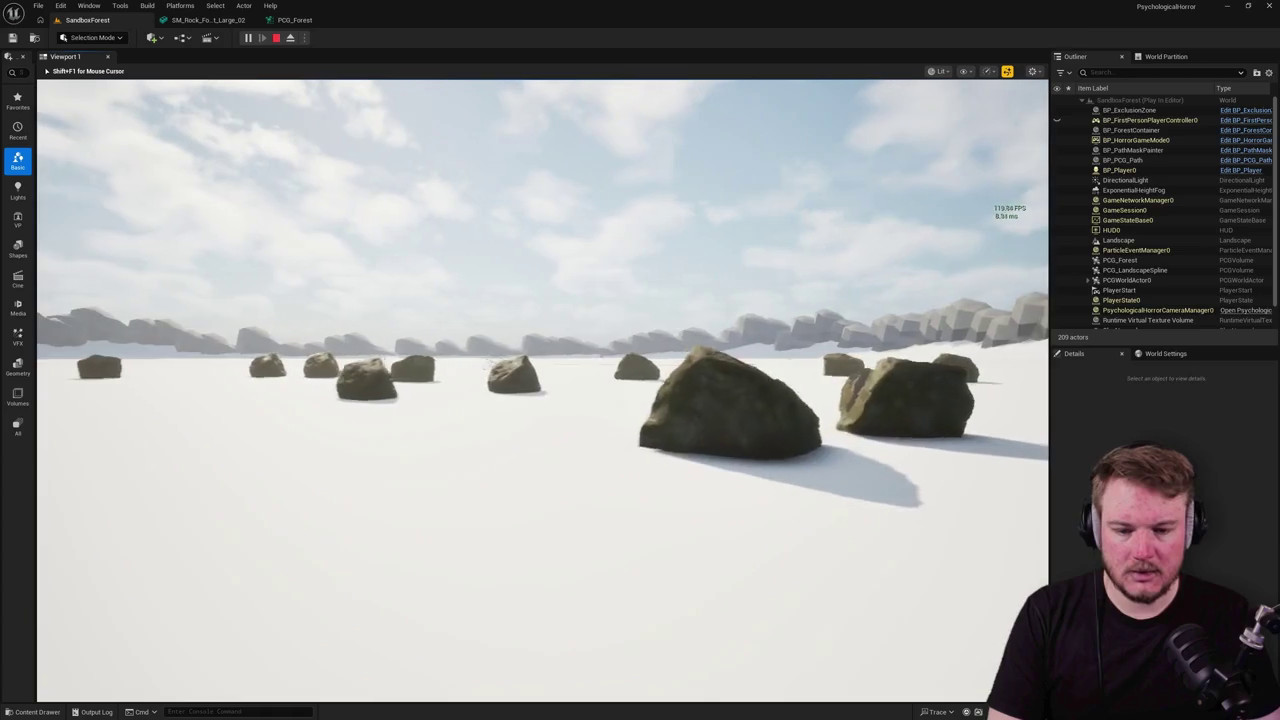
{"action": "key", "text": "s"}
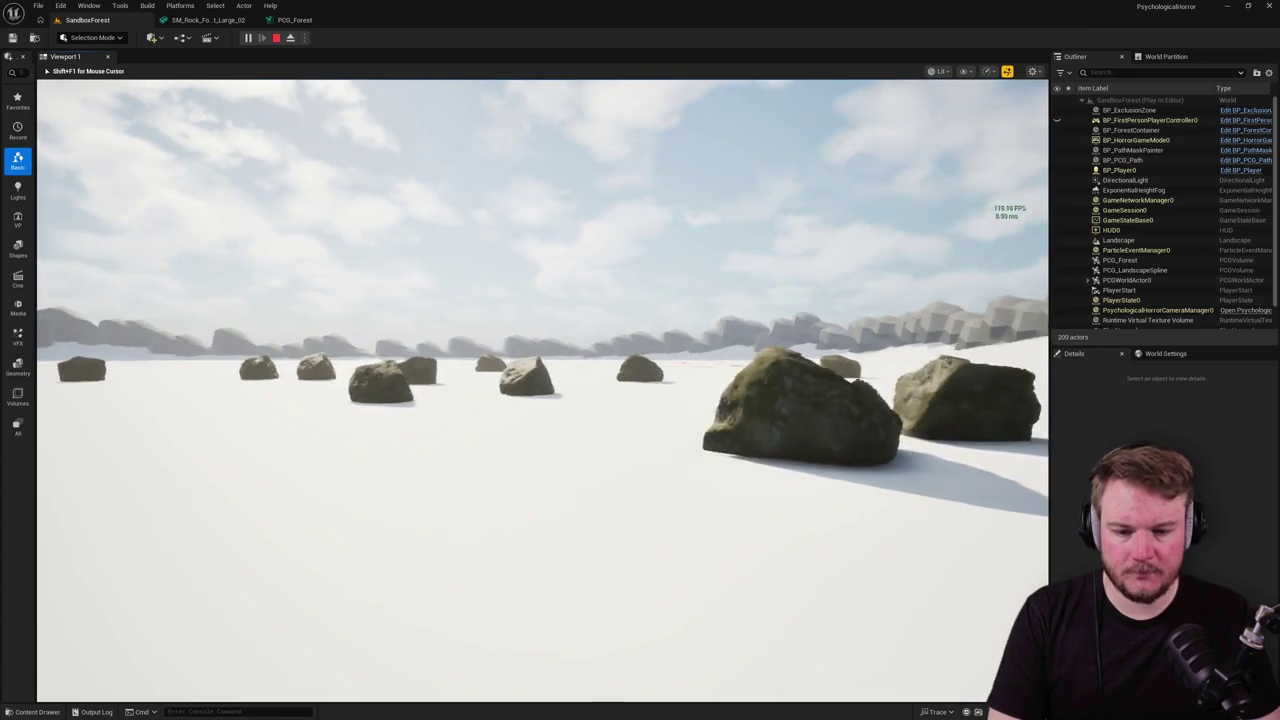
{"action": "key", "text": "s"}
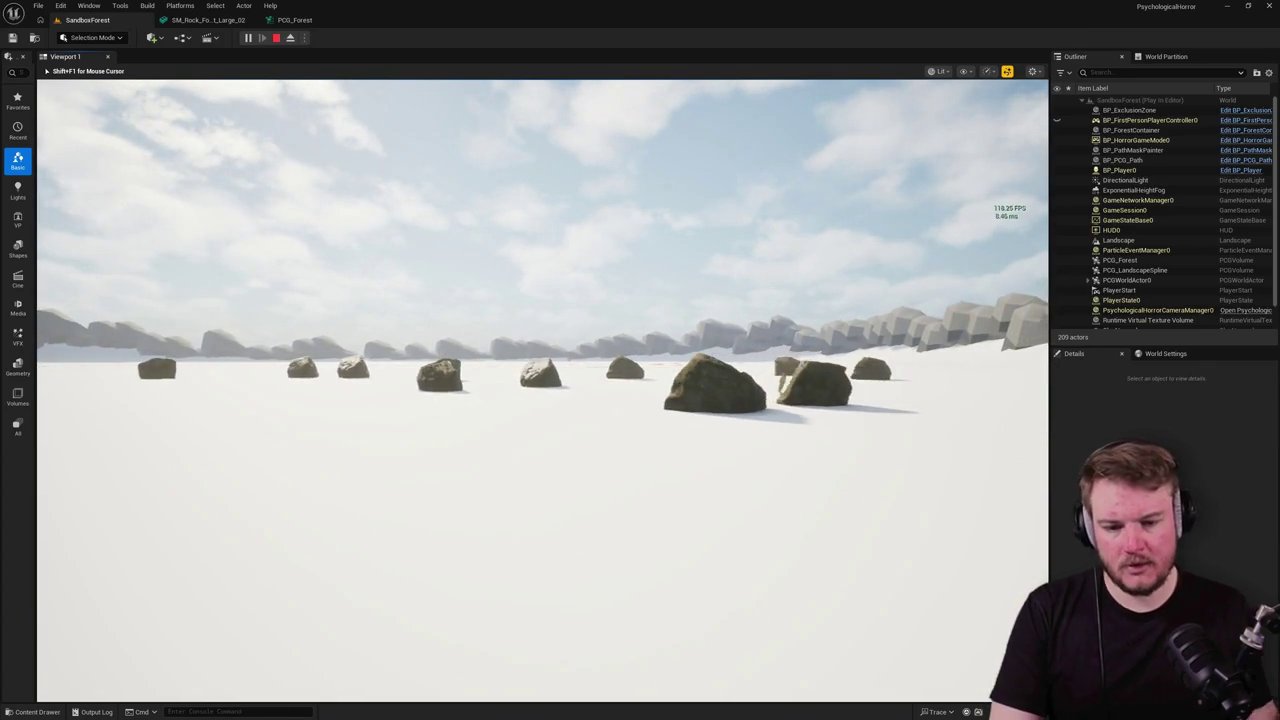
{"action": "key", "text": "s"}
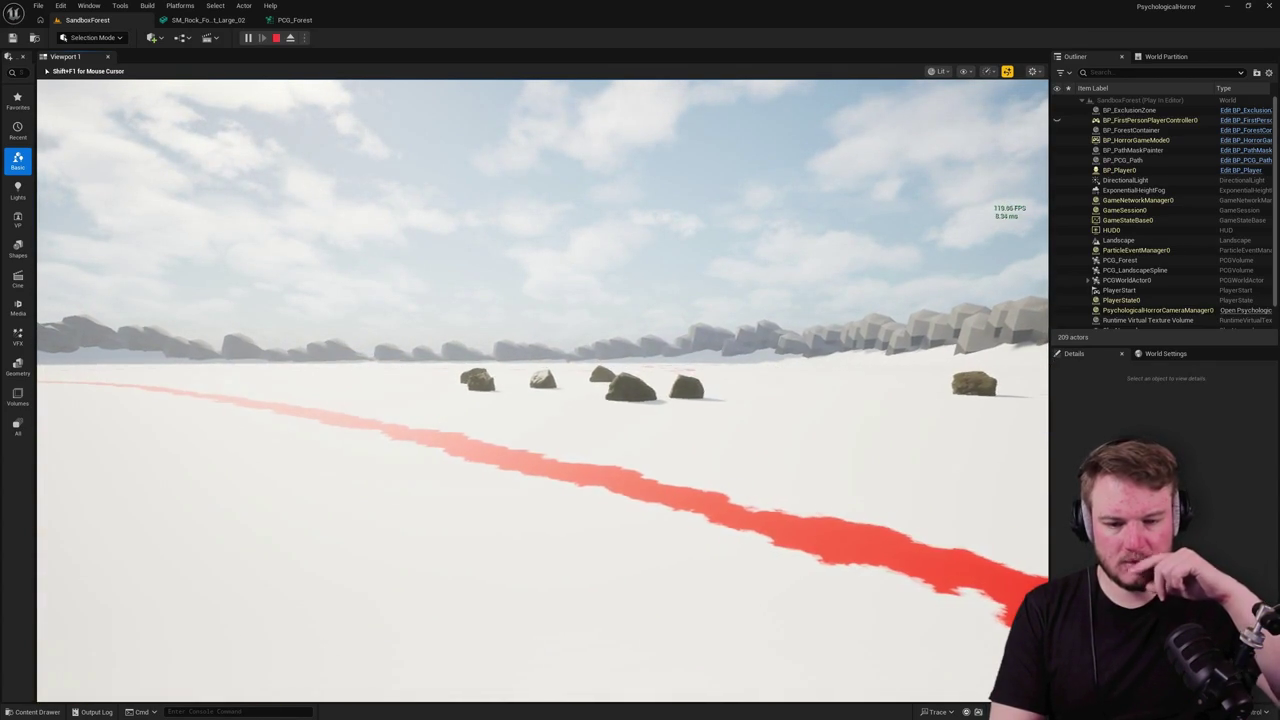
{"action": "key", "text": "w"}
{"action": "key", "text": "w"}
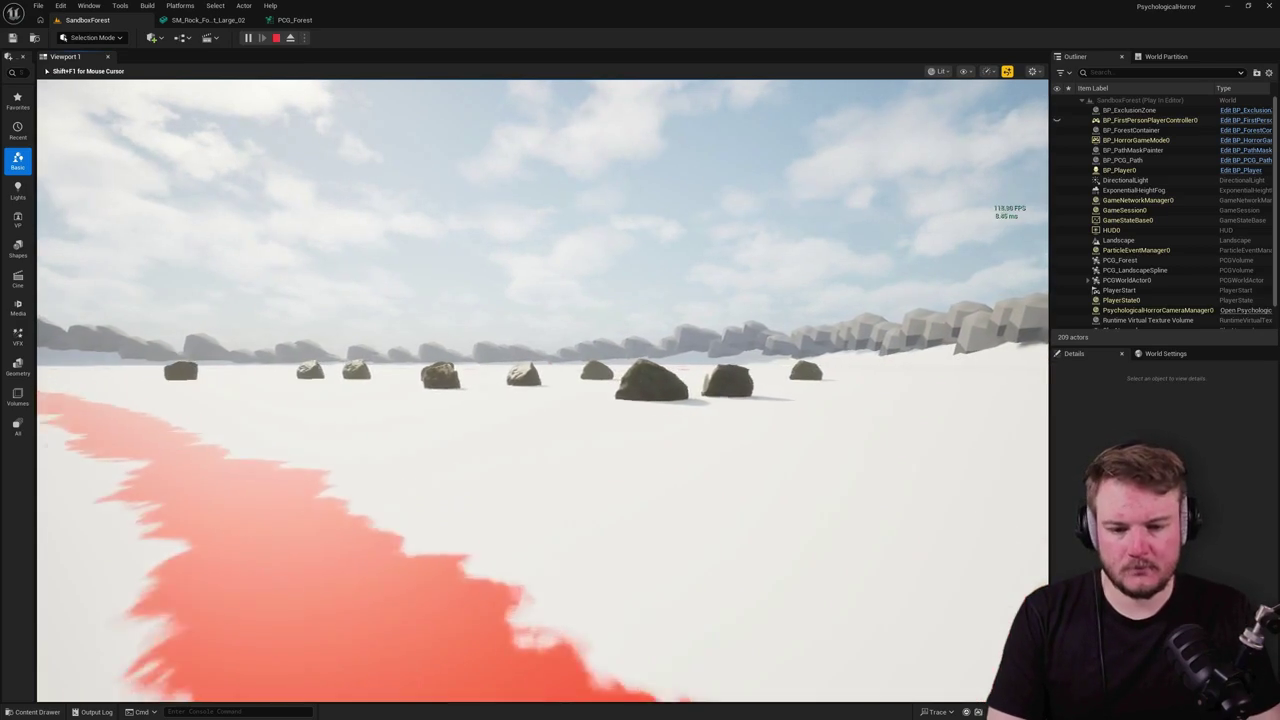
{"action": "key", "text": "w"}
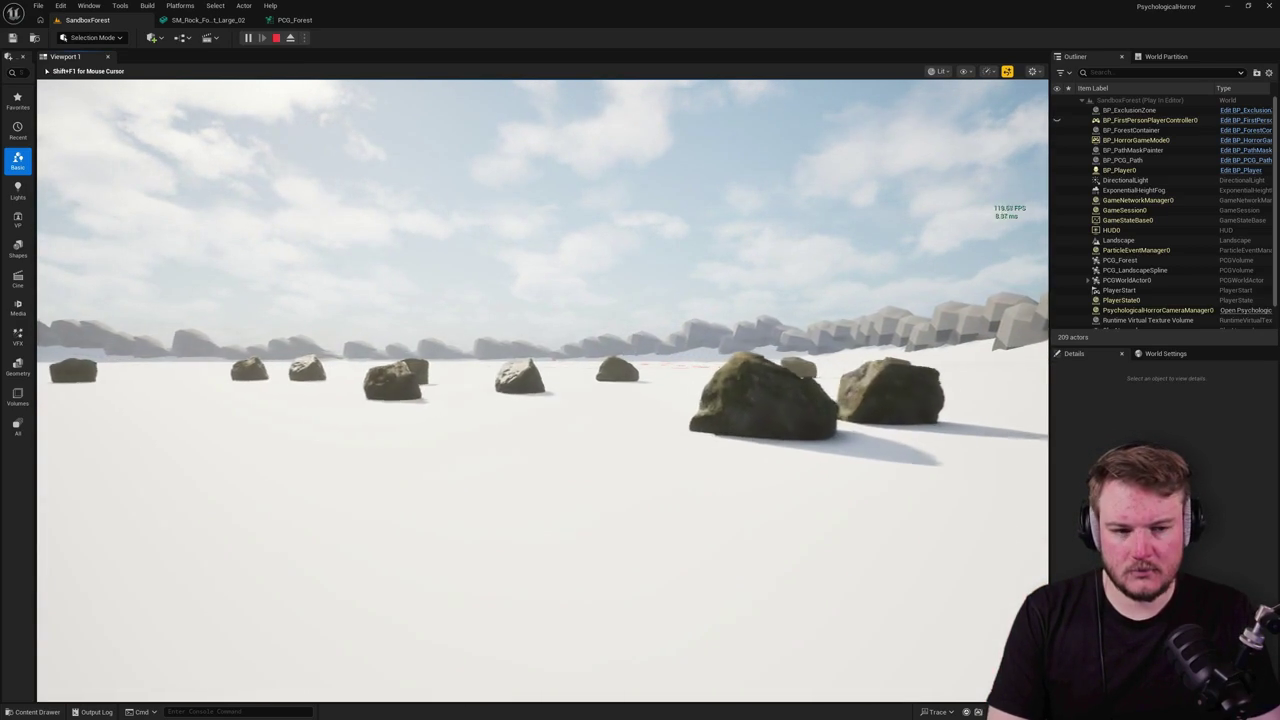
{"action": "key", "text": "w"}
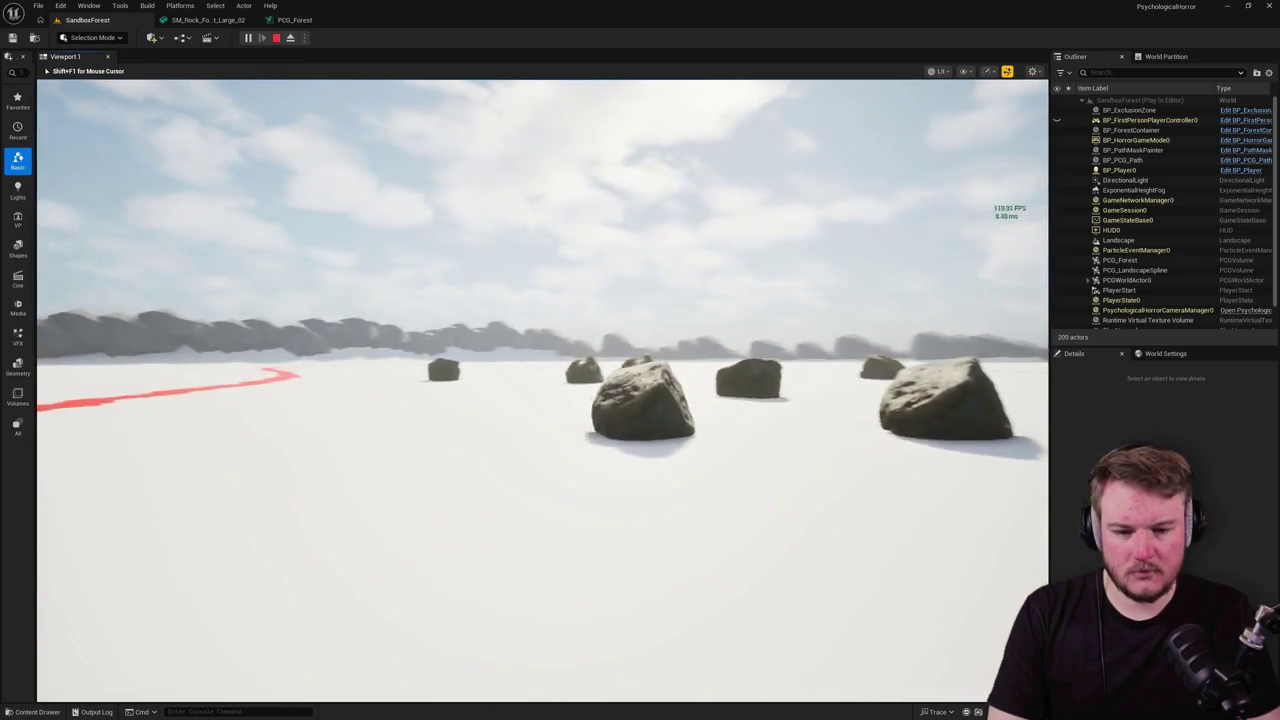
{"action": "key", "text": "w"}
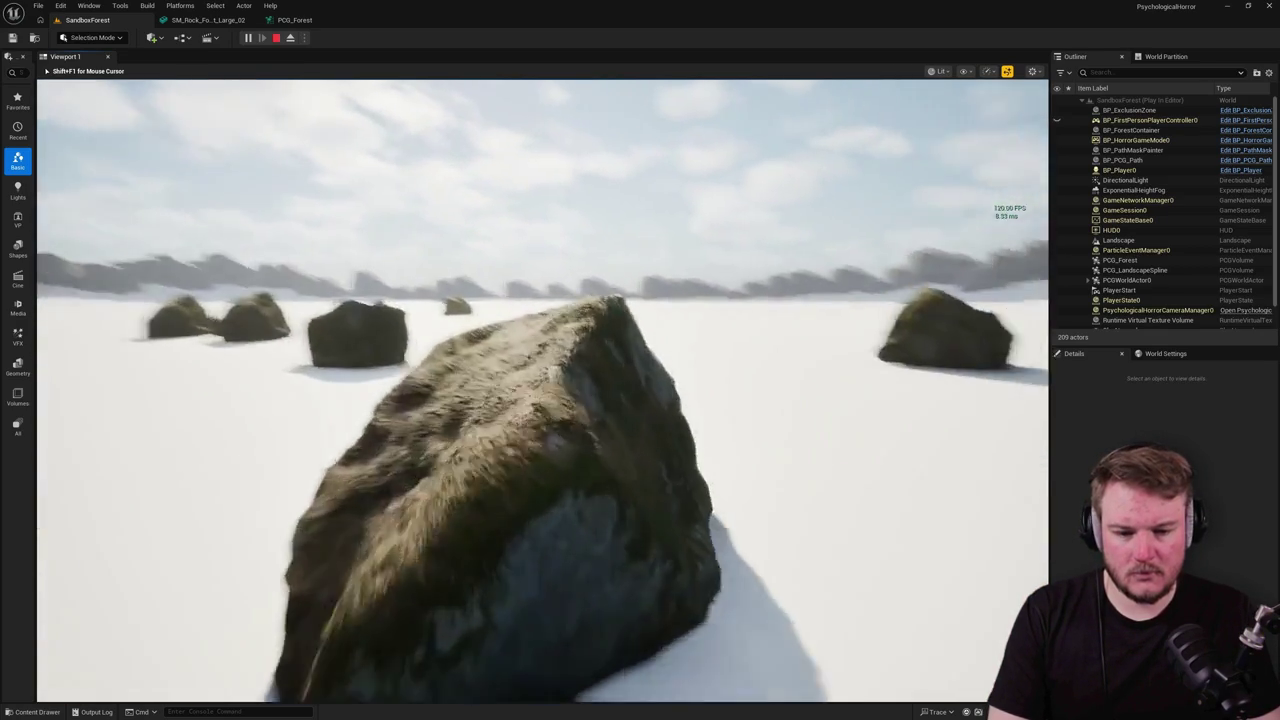
{"action": "key", "text": "s"}
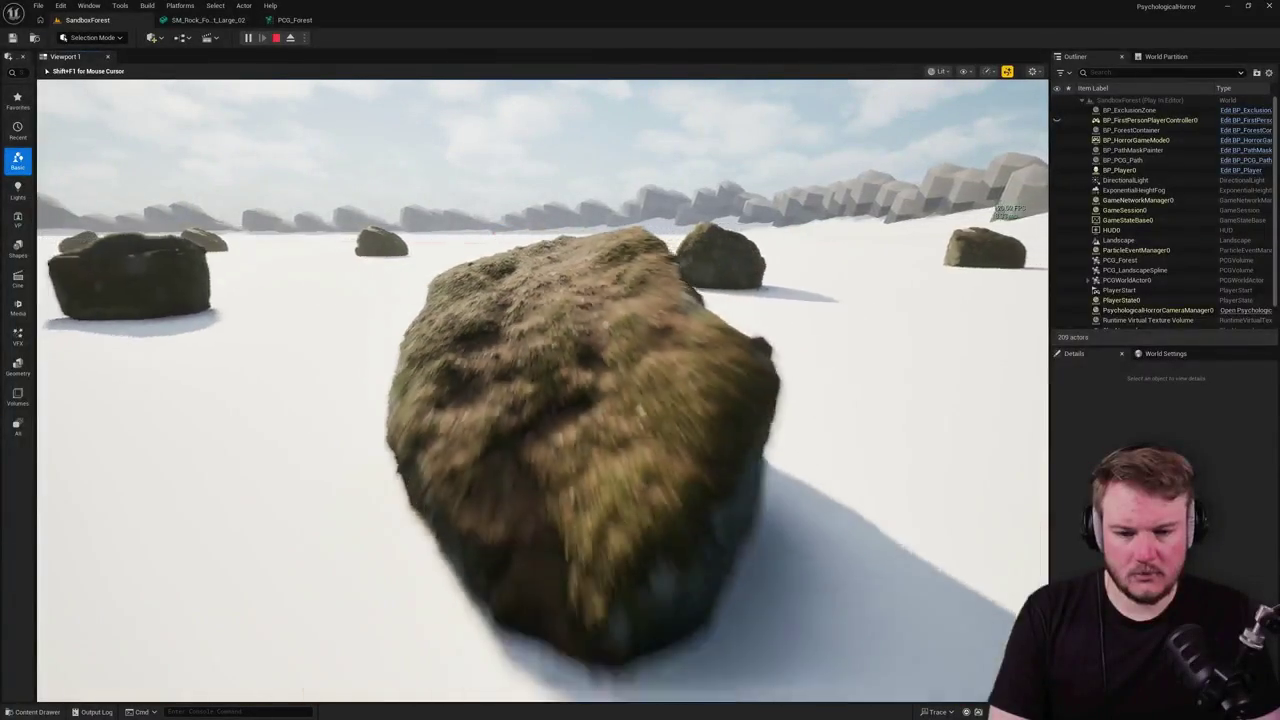
{"action": "key", "text": "s"}
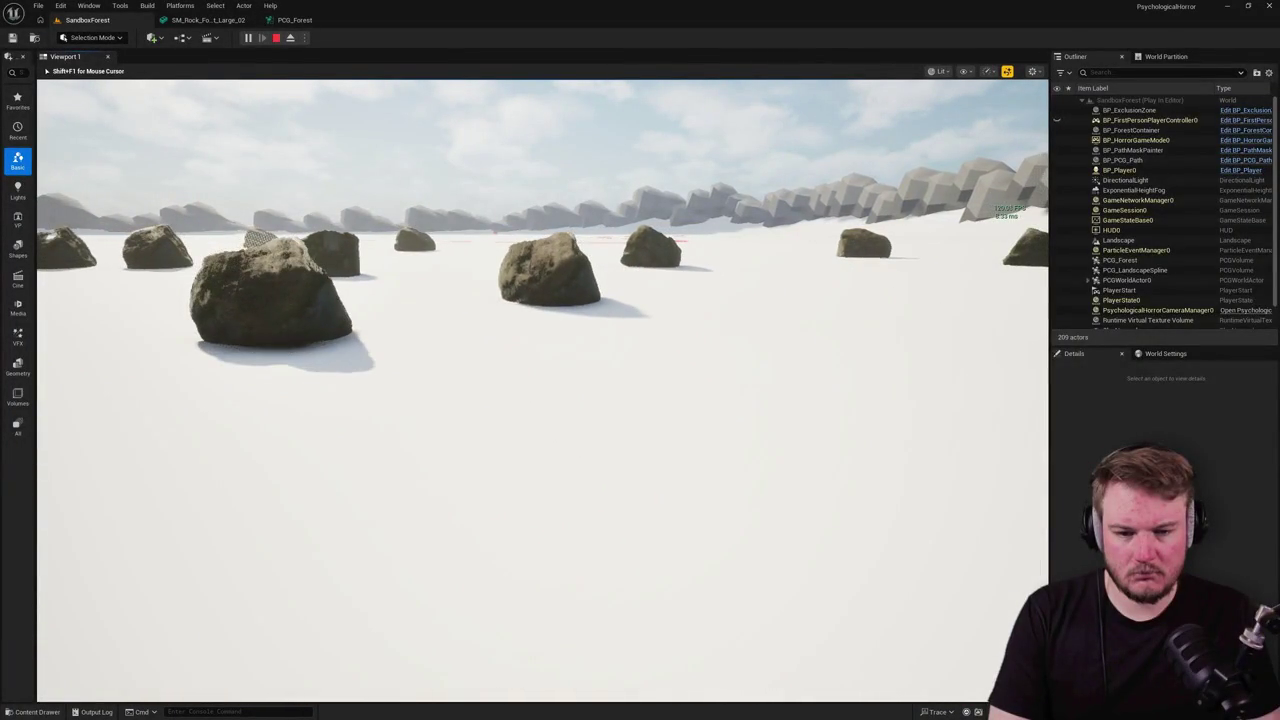
Step: Cycle the game view through wireframe, unlit and lit shading, ending in wireframe
{"action": "key", "text": "F1"}
{"action": "key", "text": "F2"}
{"action": "key", "text": "F1"}
{"action": "key", "text": "F2"}
{"action": "key", "text": "F3"}
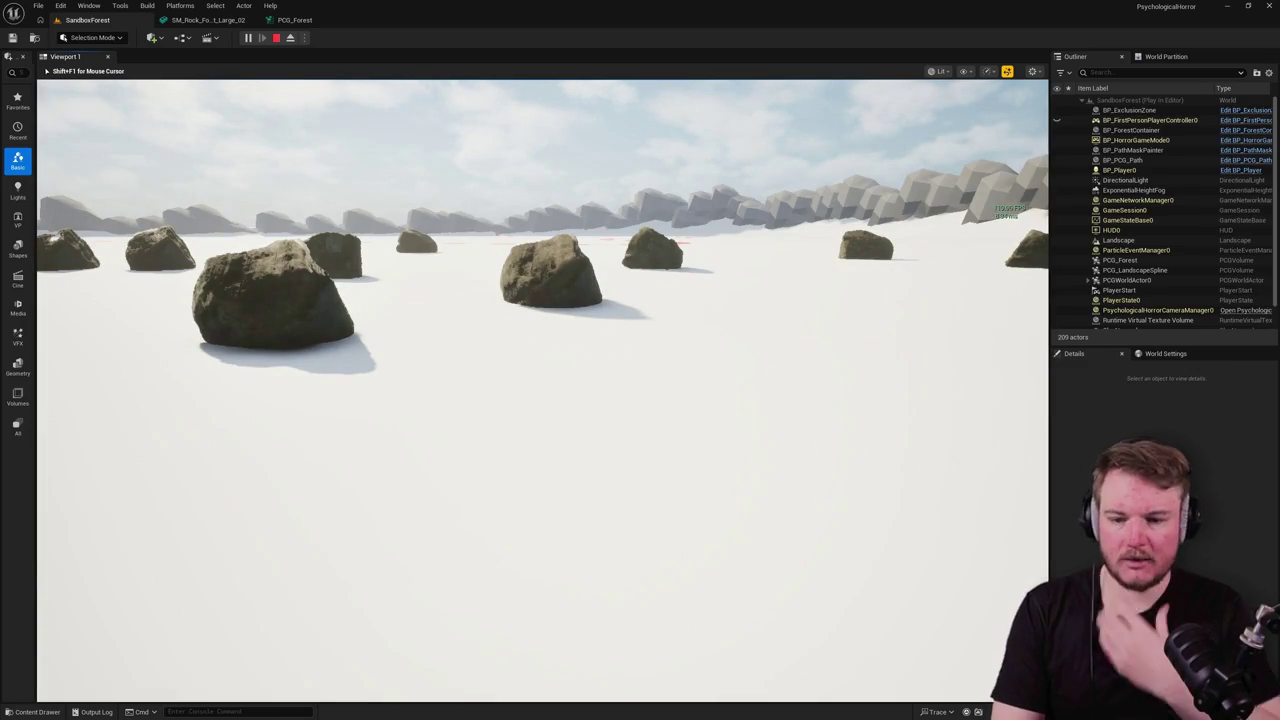
{"action": "key", "text": "F1"}
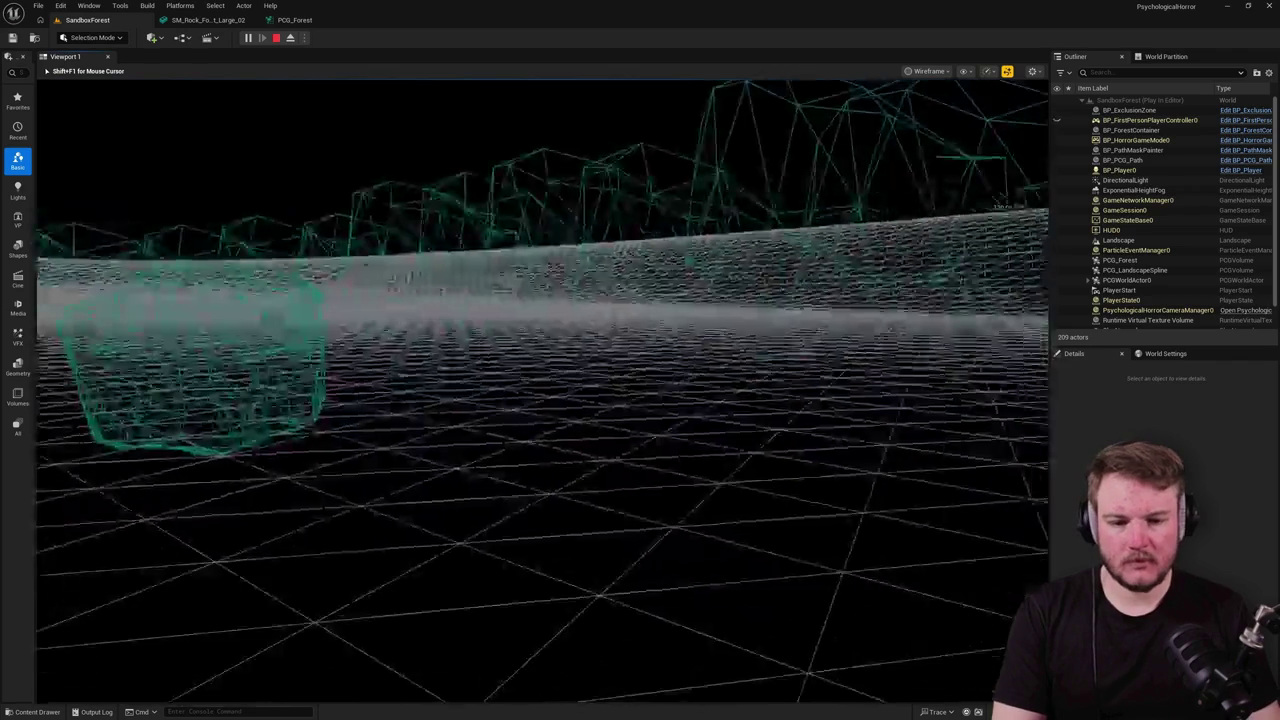
Step: View the rocks unlit, then lit, walk toward them, and stop the play session with Esc
{"action": "key", "text": "F2"}
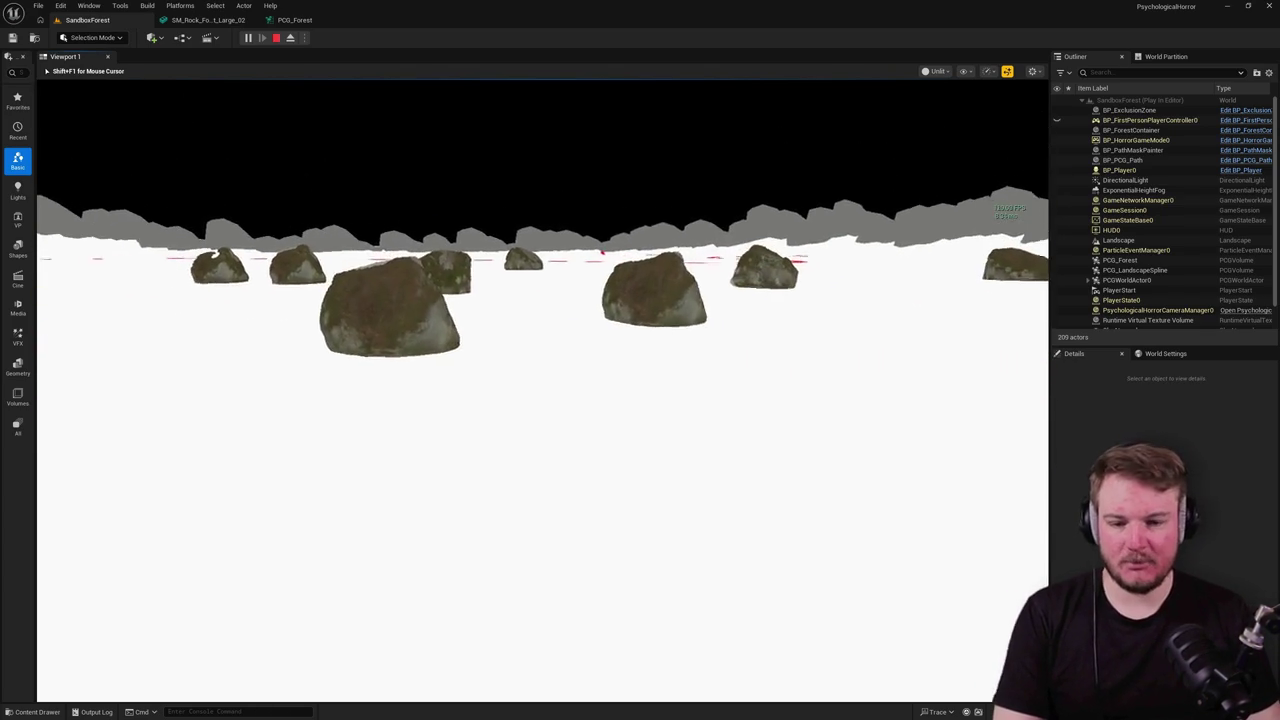
{"action": "key", "text": "F3"}
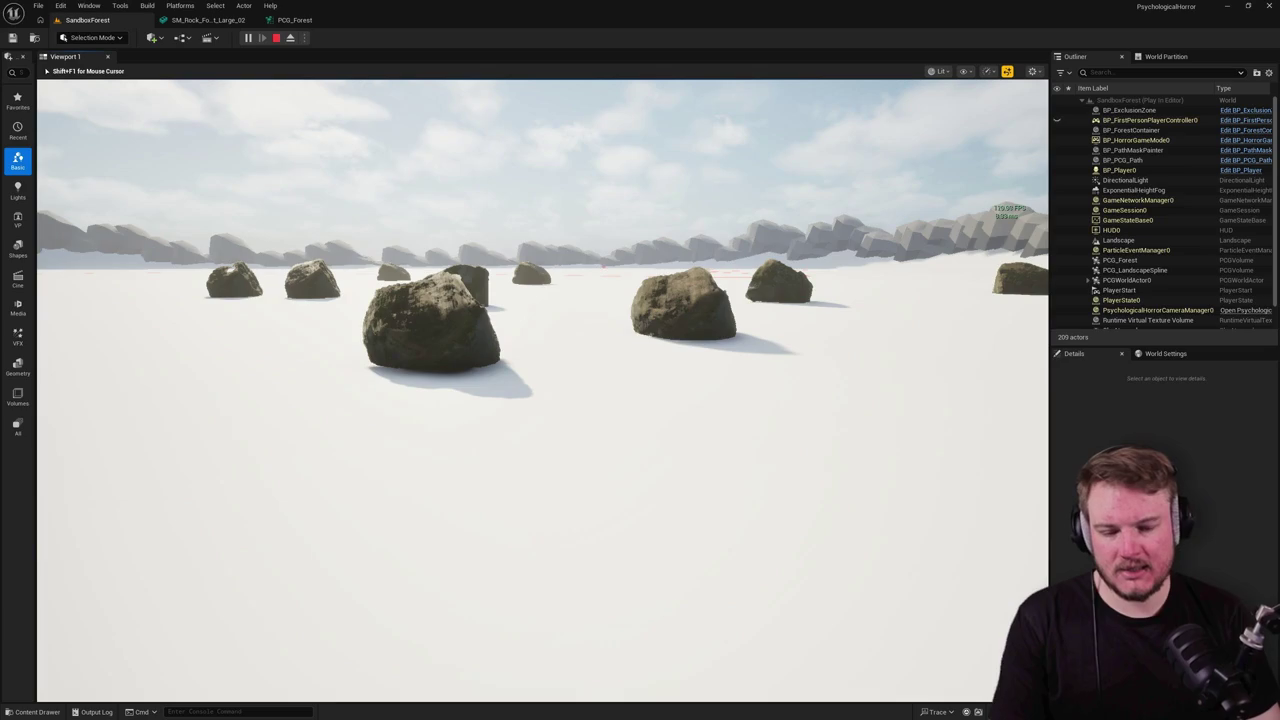
{"action": "key", "text": "w"}
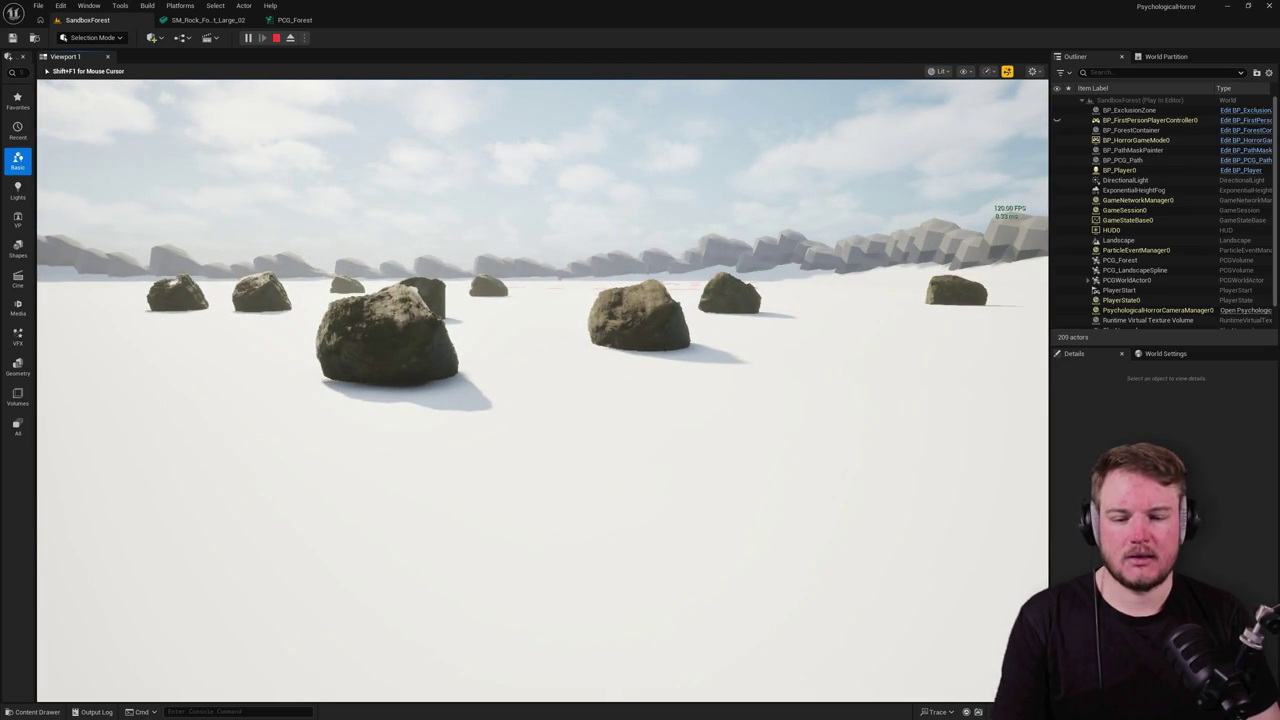
{"action": "key", "text": "w"}
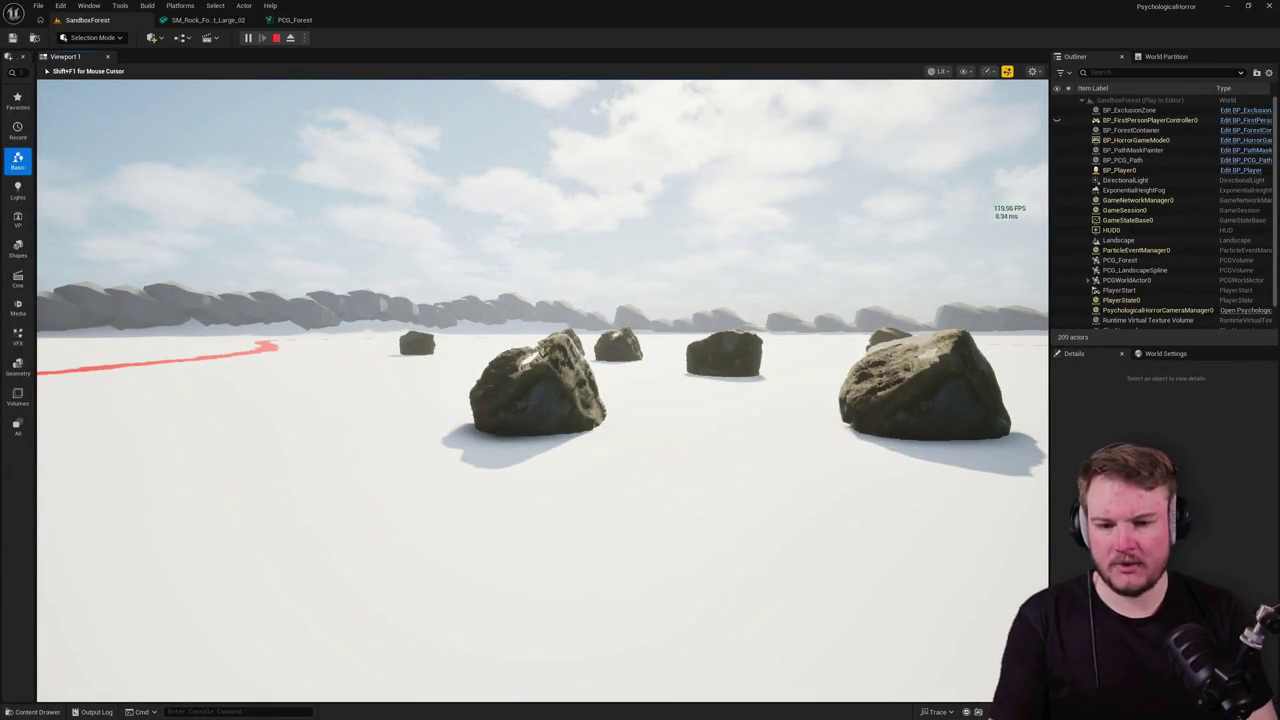
{"action": "key", "text": "Escape"}
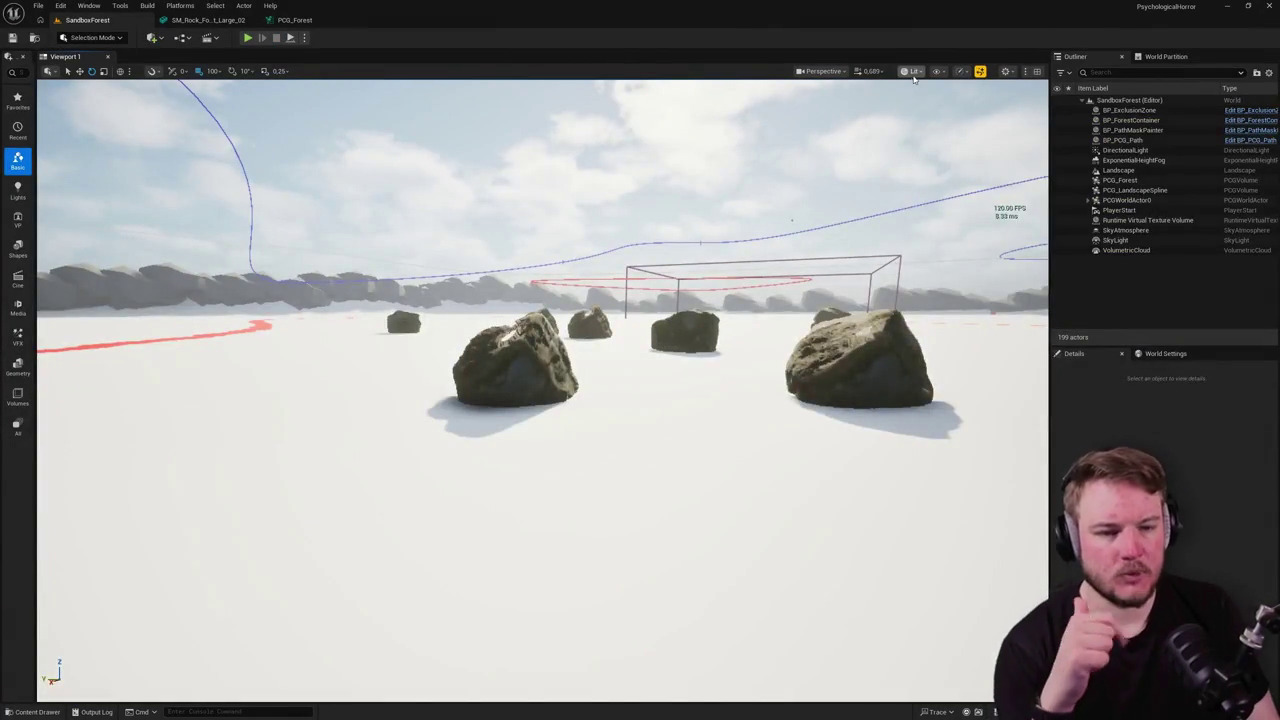
Step: Browse the view mode list, then switch the viewport to Light Complexity
{"action": "left_click", "coordinate": [912, 74]}
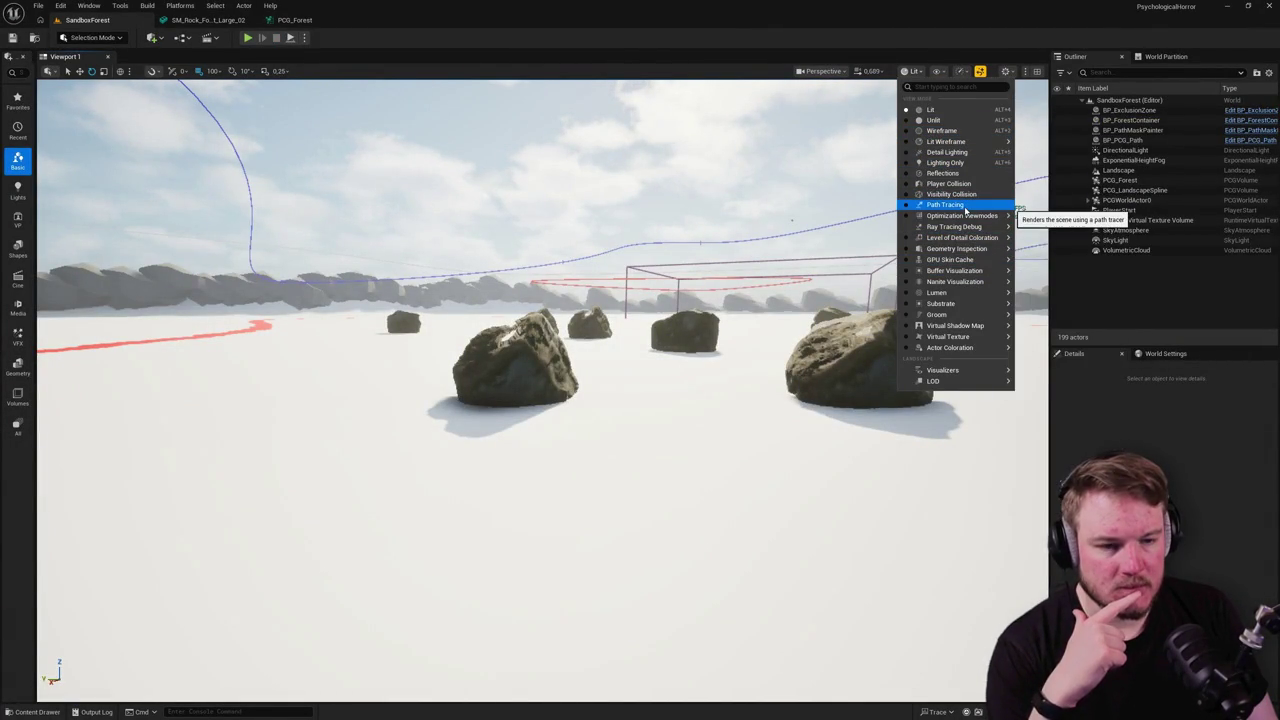
{"action": "mouse_move", "coordinate": [966, 216]}
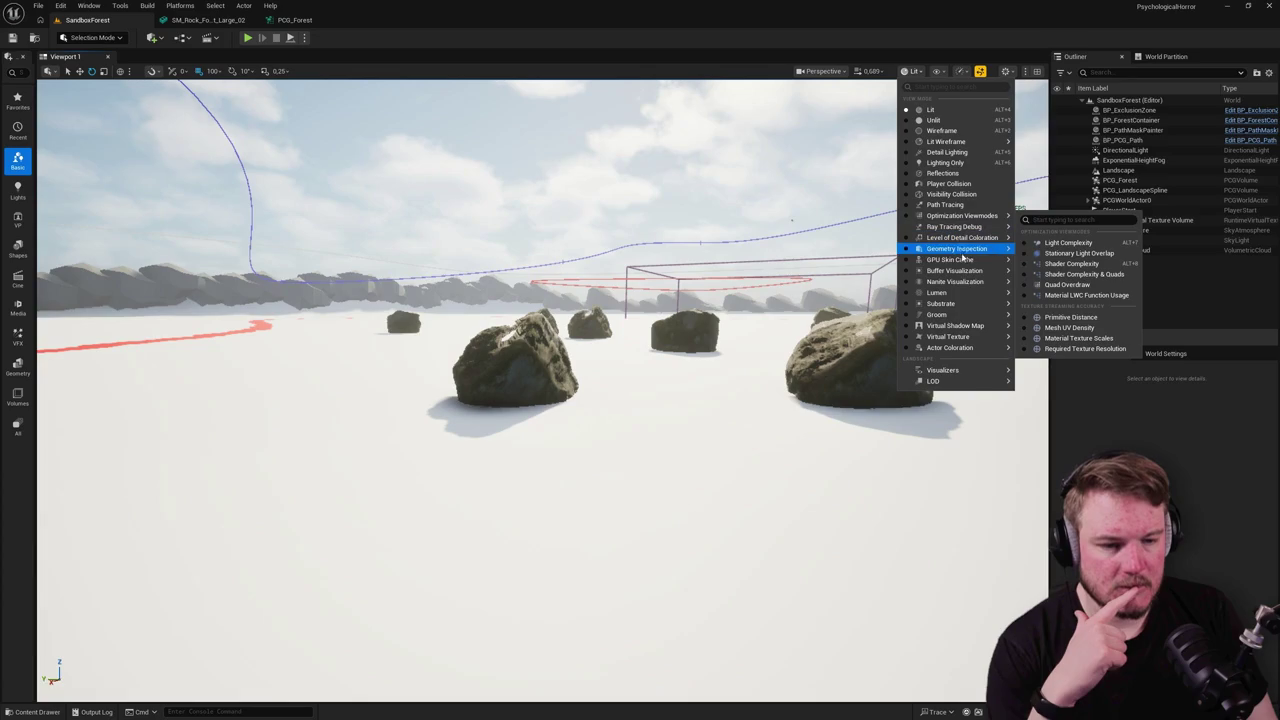
{"action": "mouse_move", "coordinate": [963, 274]}
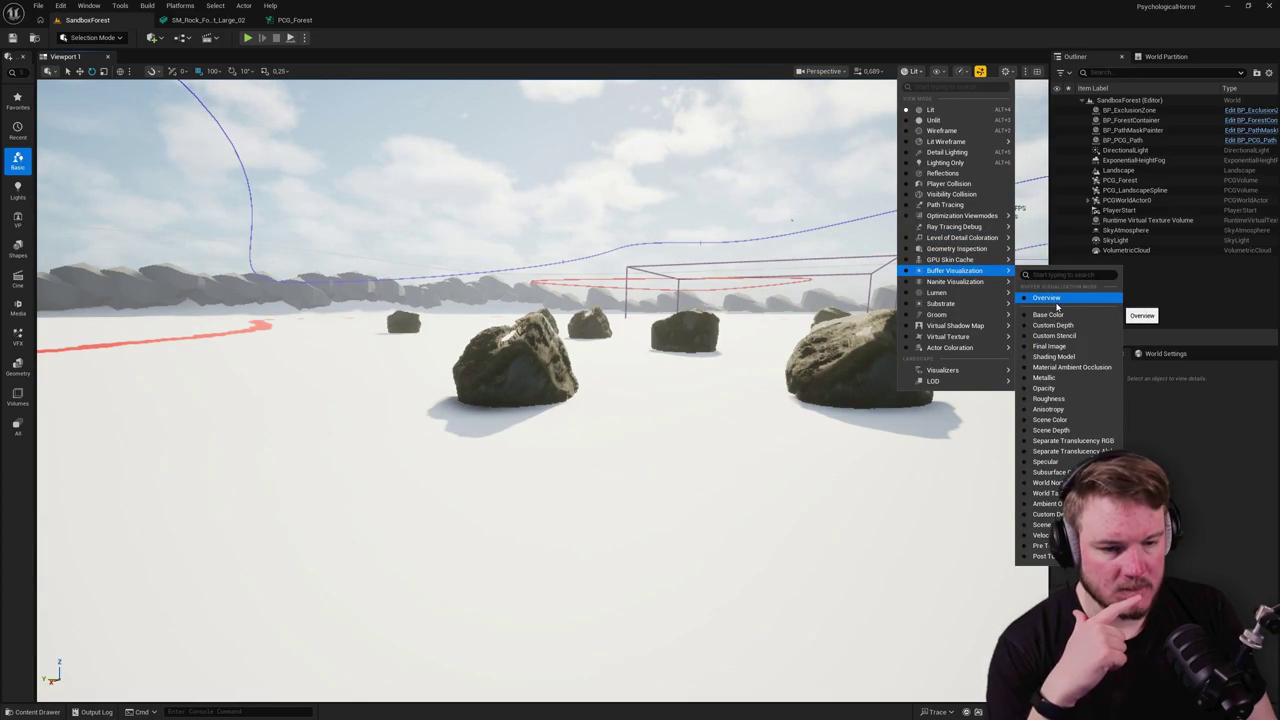
{"action": "key", "text": "Escape"}
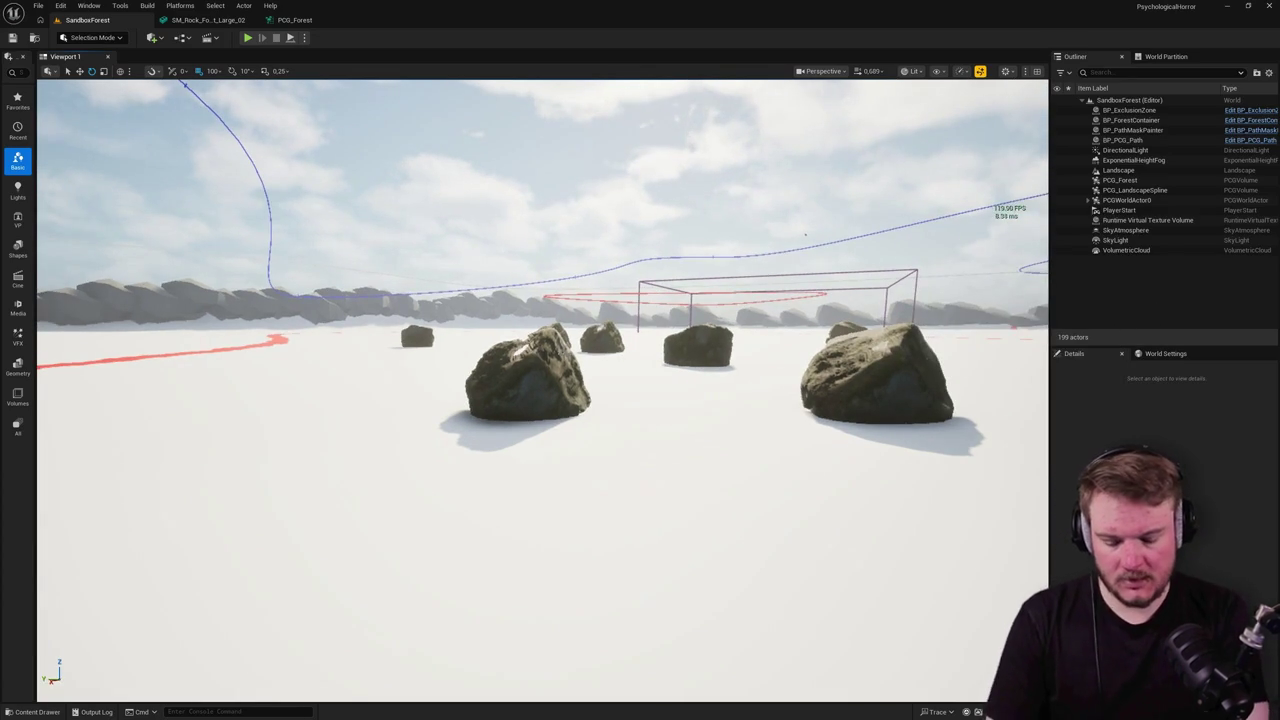
{"action": "key", "text": "alt+7"}
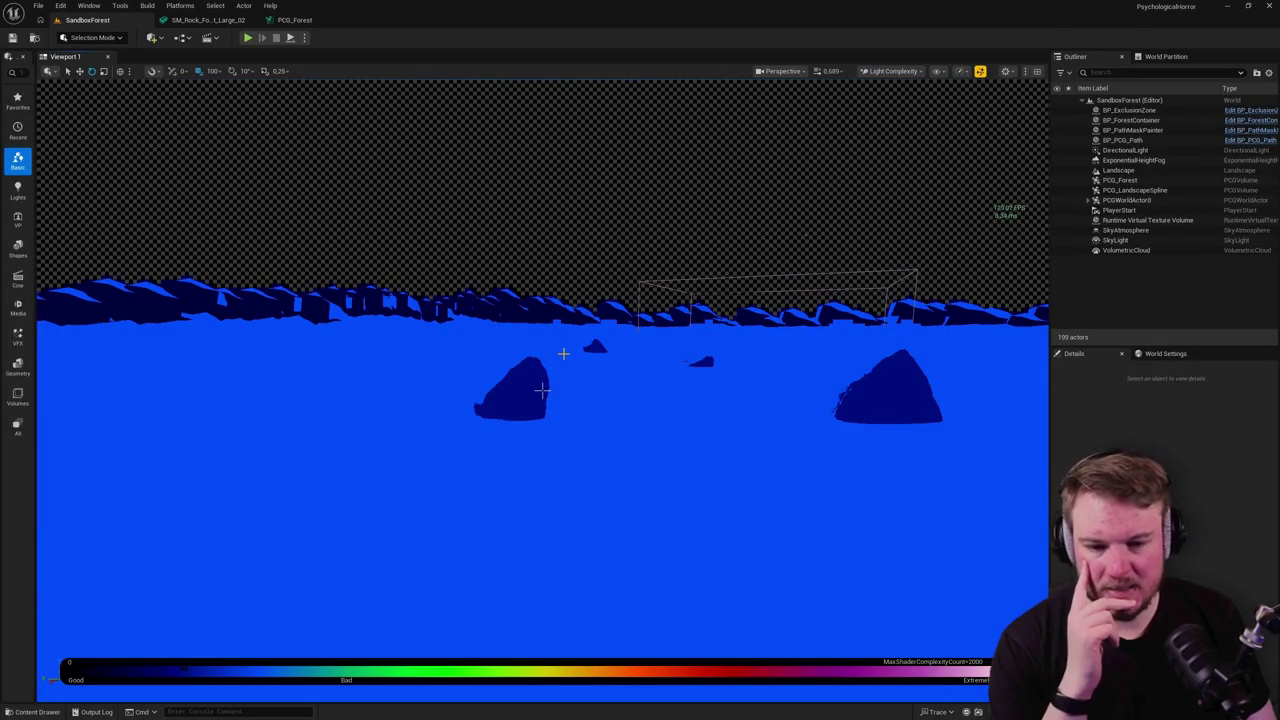
Step: Fly the camera through and around the large rock to check its complexity, then return to PCG_Forest
{"action": "key", "text": "w"}
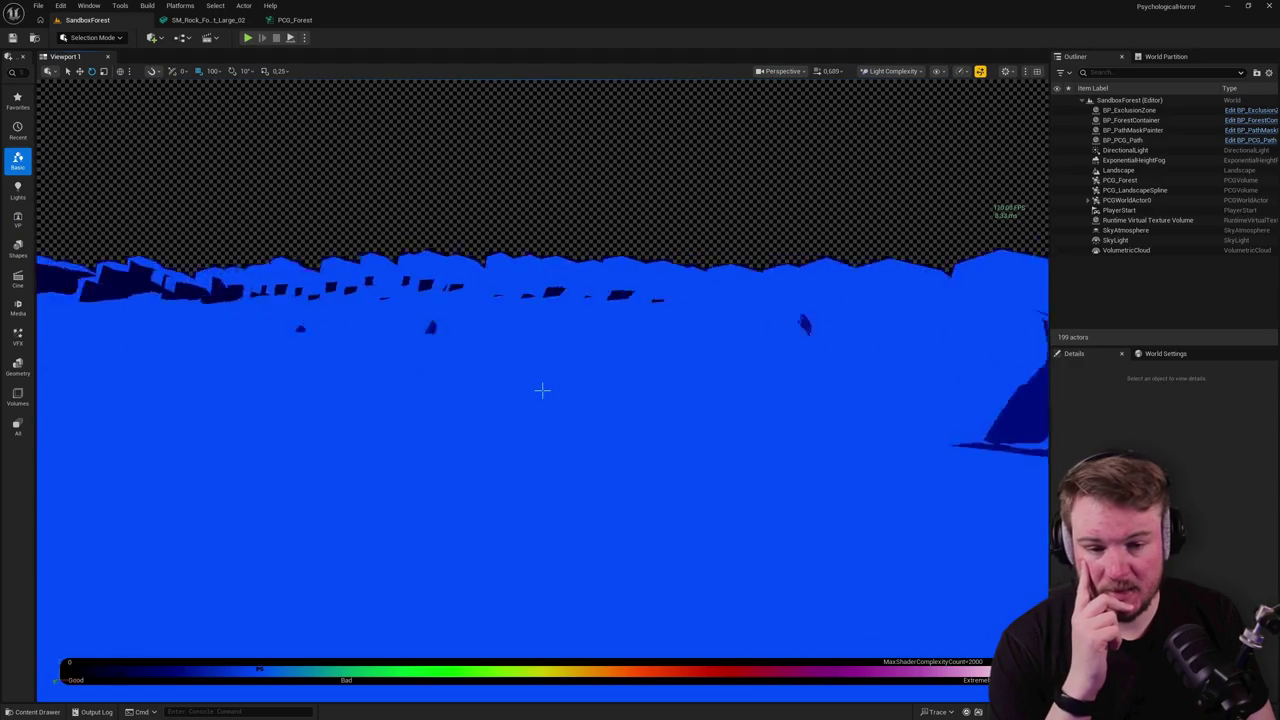
{"action": "key", "text": "w"}
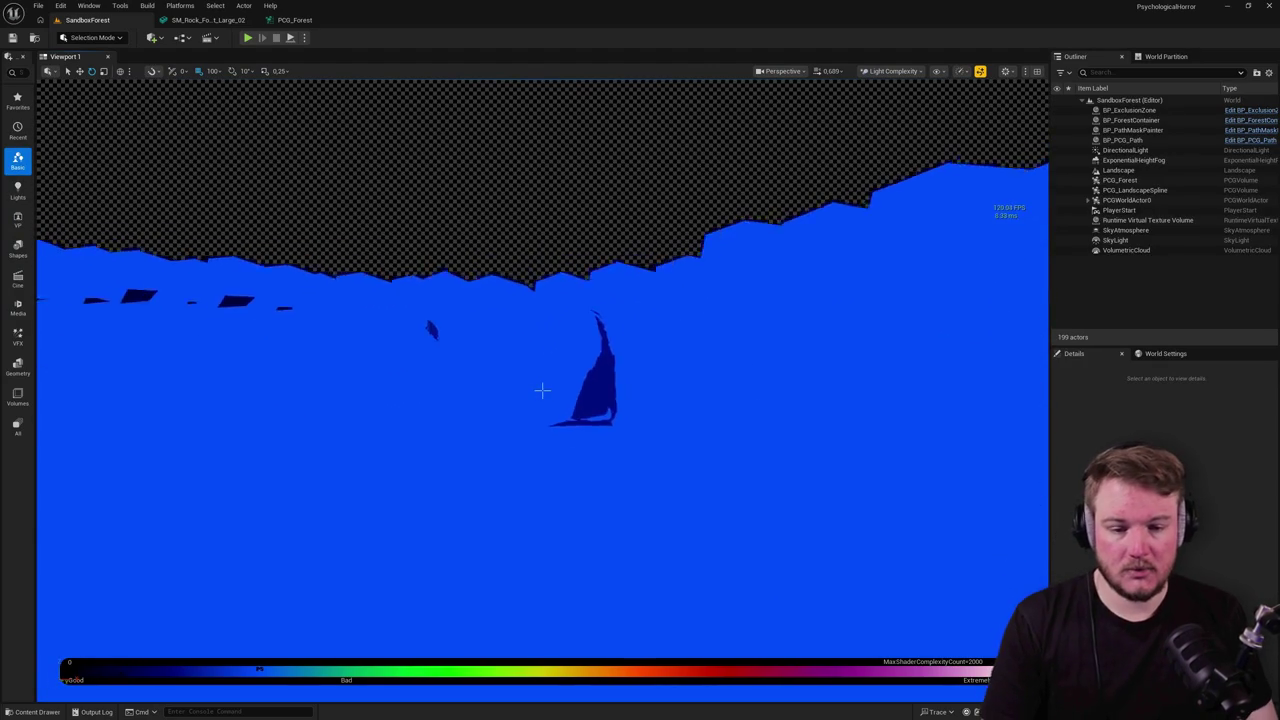
{"action": "key", "text": "w"}
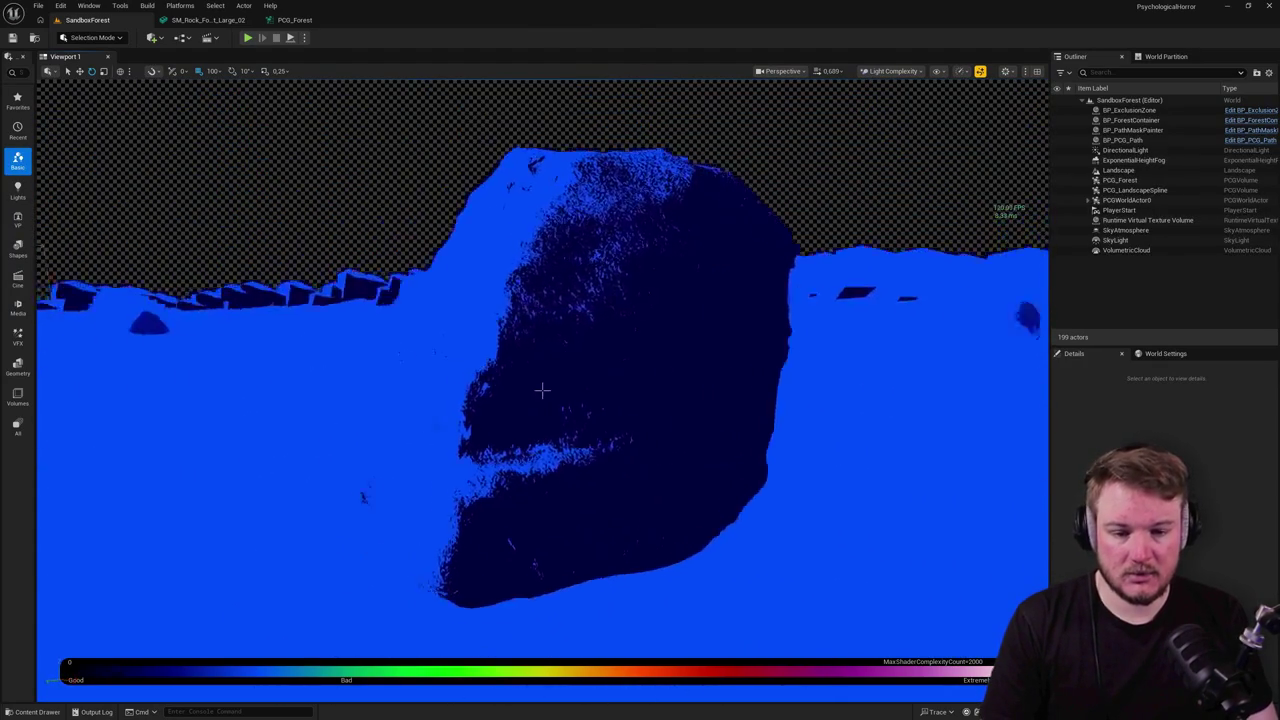
{"action": "key", "text": "w"}
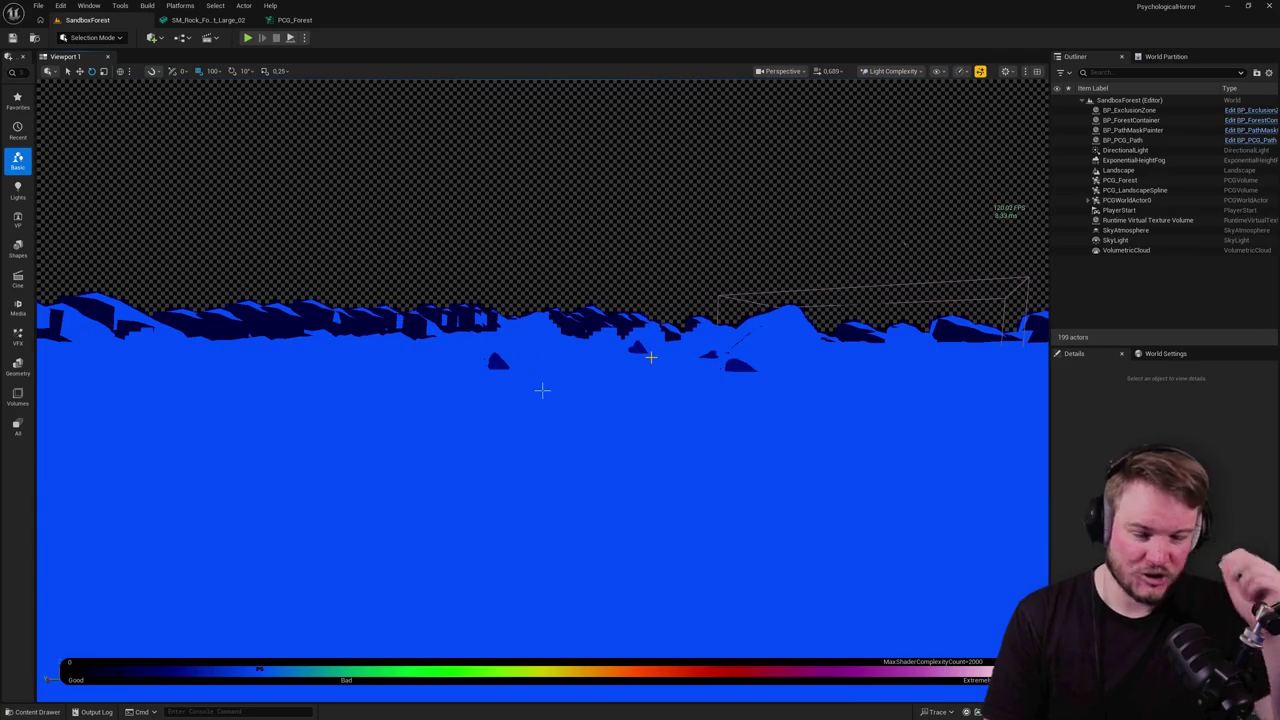
{"action": "left_click_drag", "start_coordinate": [542, 390], "coordinate": [542, 390]}
{"action": "key", "text": "s"}
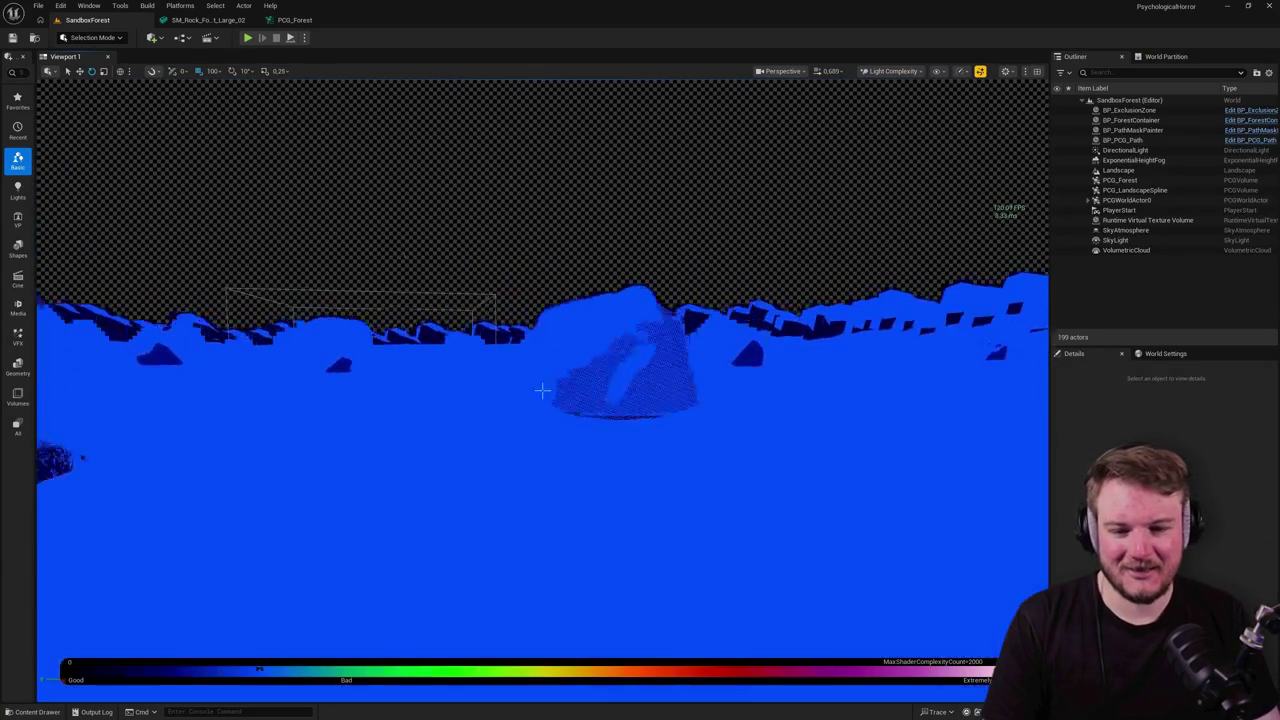
{"action": "left_click", "coordinate": [294, 20]}
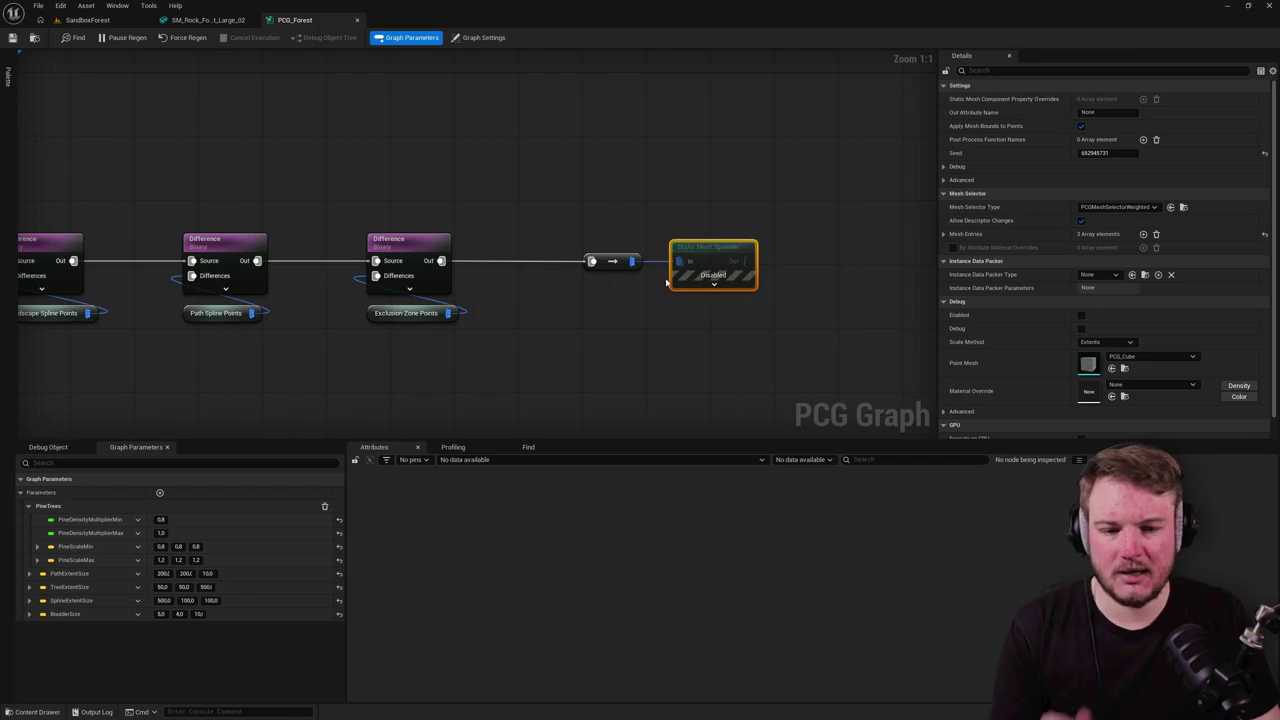
Step: Enable the greyed-out lower Static Mesh Spawner and disable the upper one in PCG_Forest
{"action": "key", "text": "e"}
{"action": "scroll", "coordinate": [757, 300], "scroll_direction": "down", "scroll_amount": 7}
{"action": "scroll", "coordinate": [689, 183], "scroll_direction": "up", "scroll_amount": 4}
{"action": "left_click", "coordinate": [680, 312]}
{"action": "key", "text": "e"}
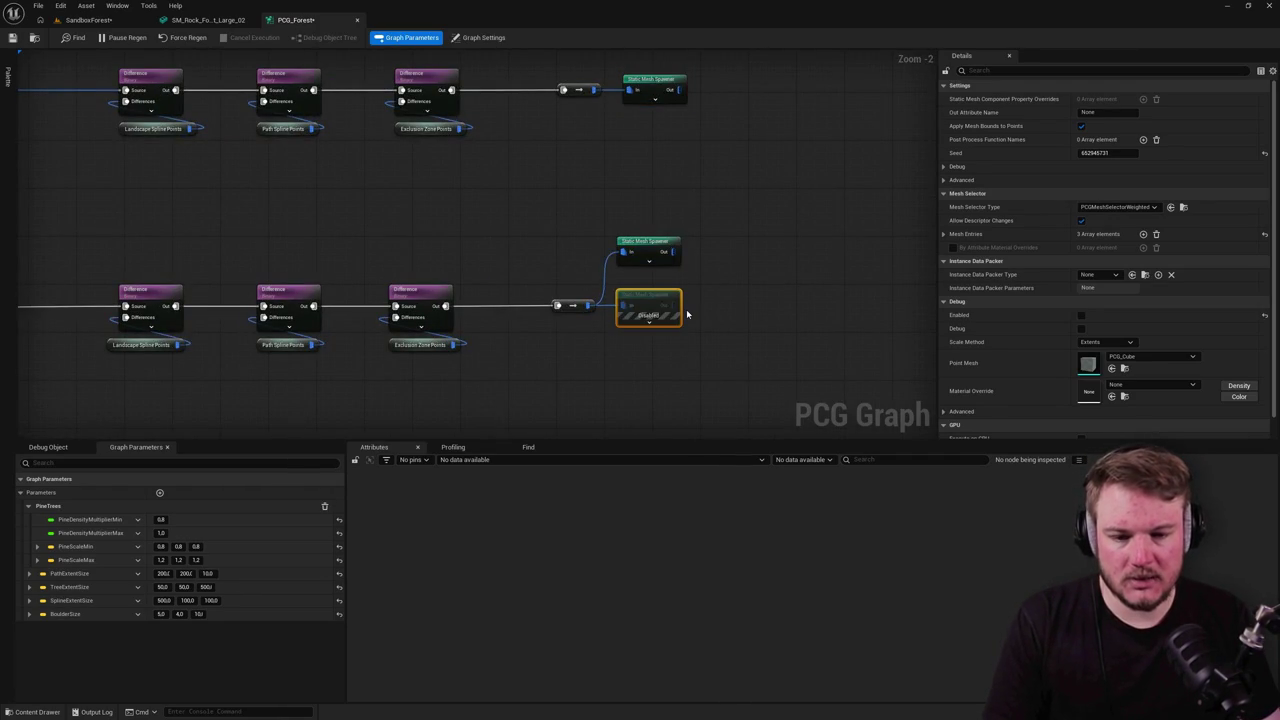
{"action": "left_click", "coordinate": [655, 250]}
{"action": "key", "text": "e"}
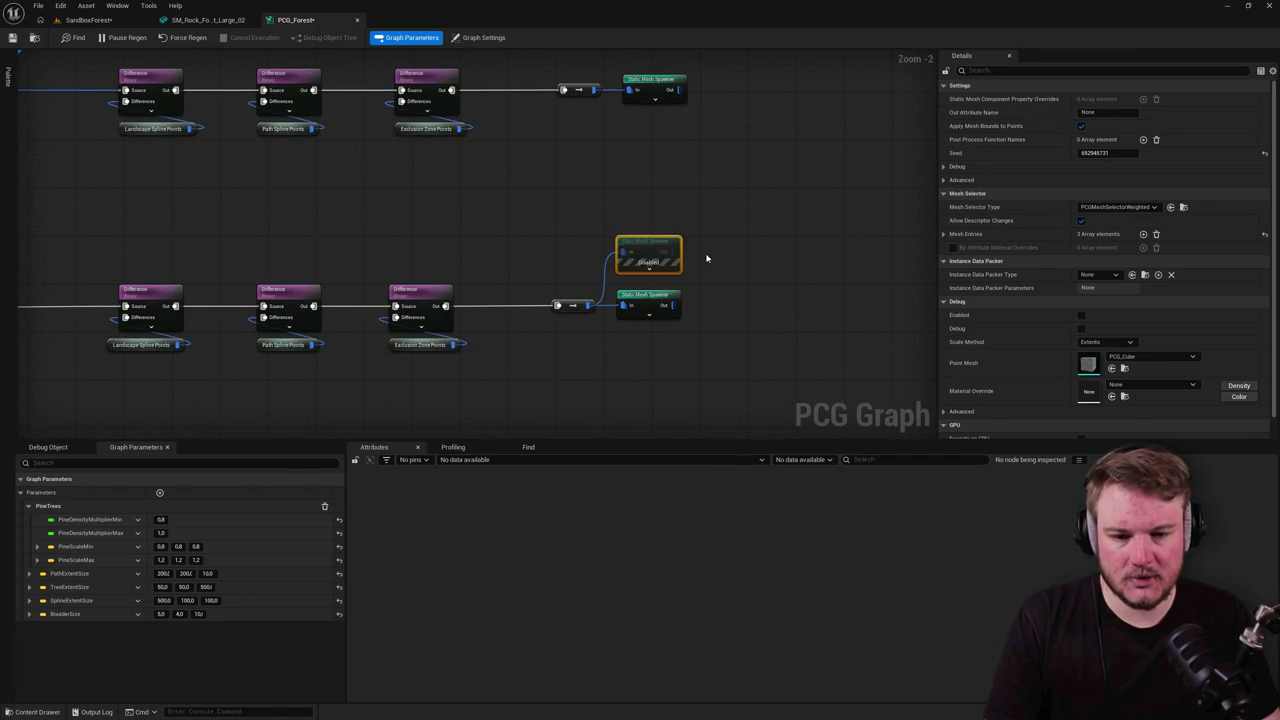
{"action": "scroll", "coordinate": [628, 300], "scroll_direction": "up", "scroll_amount": 2}
{"action": "left_click", "coordinate": [628, 300]}
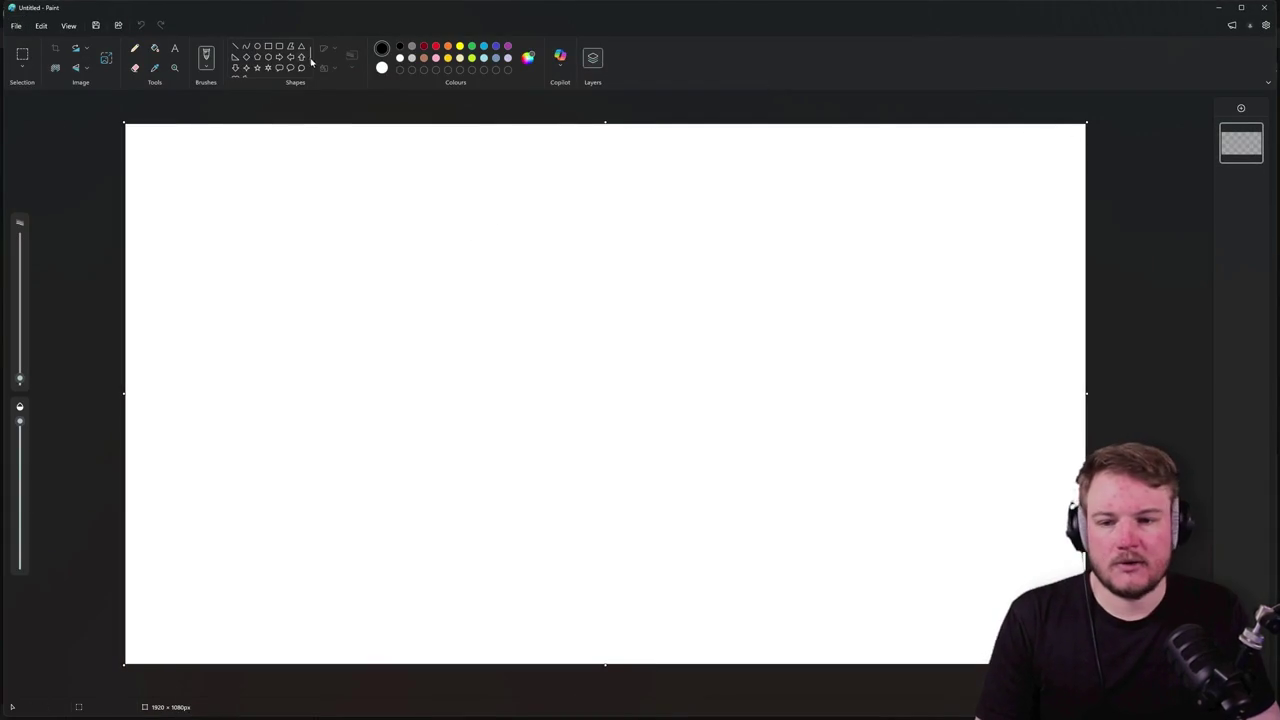
Step: Fill the canvas black, draw three white box edges, undo a stray stroke, and select green
{"action": "left_click", "coordinate": [154, 48]}
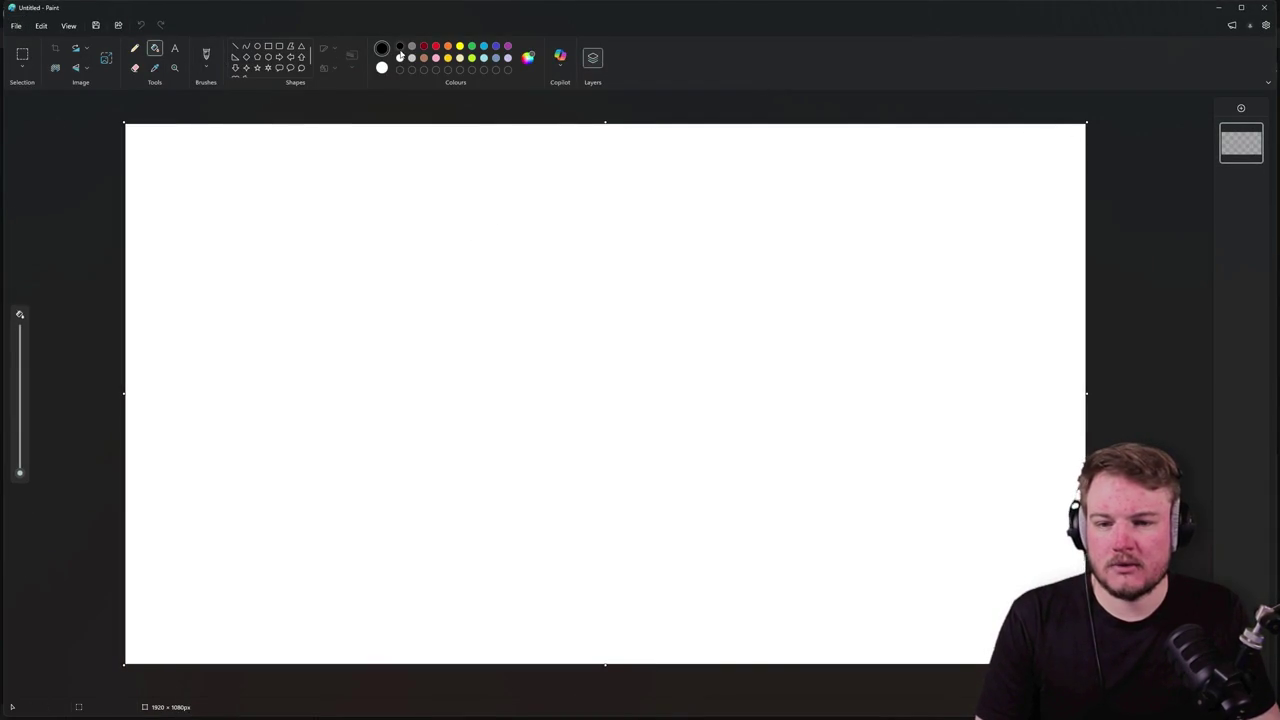
{"action": "left_click", "coordinate": [372, 135]}
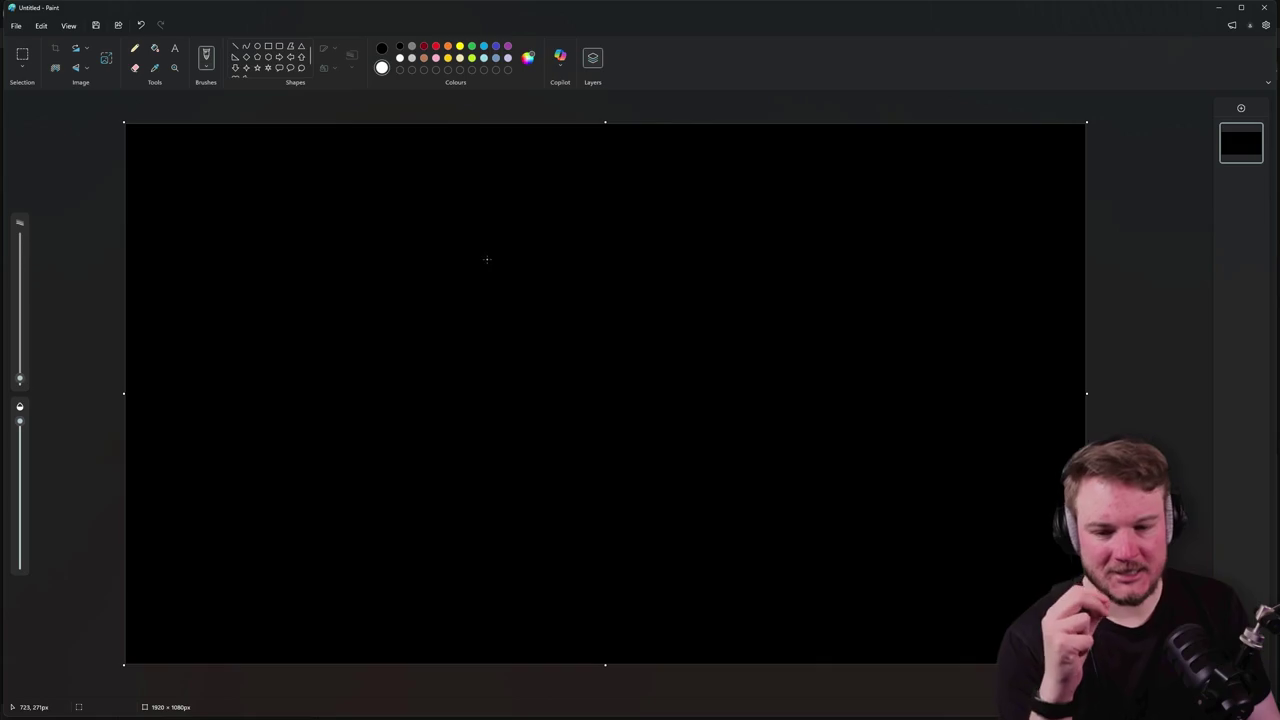
{"action": "mouse_move", "coordinate": [301, 255]}
{"action": "left_mouse_down"}
{"action": "mouse_move", "coordinate": [462, 254]}
{"action": "mouse_move", "coordinate": [616, 312]}
{"action": "mouse_move", "coordinate": [651, 378]}
{"action": "mouse_move", "coordinate": [489, 431]}
{"action": "mouse_move", "coordinate": [344, 376]}
{"action": "mouse_move", "coordinate": [302, 258]}
{"action": "mouse_move", "coordinate": [451, 323]}
{"action": "mouse_move", "coordinate": [644, 376]}
{"action": "left_mouse_up"}
{"action": "mouse_move", "coordinate": [613, 301]}
{"action": "left_mouse_down"}
{"action": "mouse_move", "coordinate": [533, 328]}
{"action": "mouse_move", "coordinate": [513, 430]}
{"action": "left_mouse_up"}
{"action": "mouse_move", "coordinate": [458, 254]}
{"action": "left_mouse_down"}
{"action": "mouse_move", "coordinate": [421, 318]}
{"action": "mouse_move", "coordinate": [341, 380]}
{"action": "left_mouse_up"}
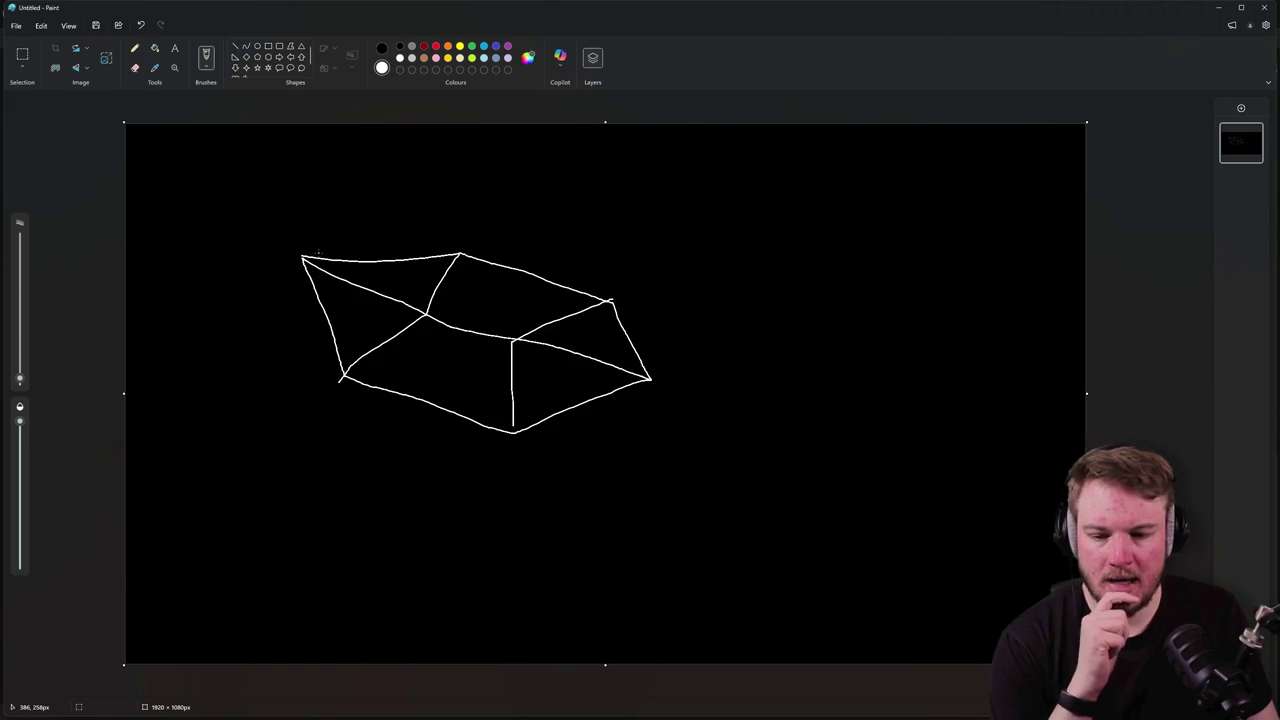
{"action": "mouse_move", "coordinate": [330, 258]}
{"action": "left_mouse_down"}
{"action": "mouse_move", "coordinate": [408, 281]}
{"action": "mouse_move", "coordinate": [465, 276]}
{"action": "left_mouse_up"}
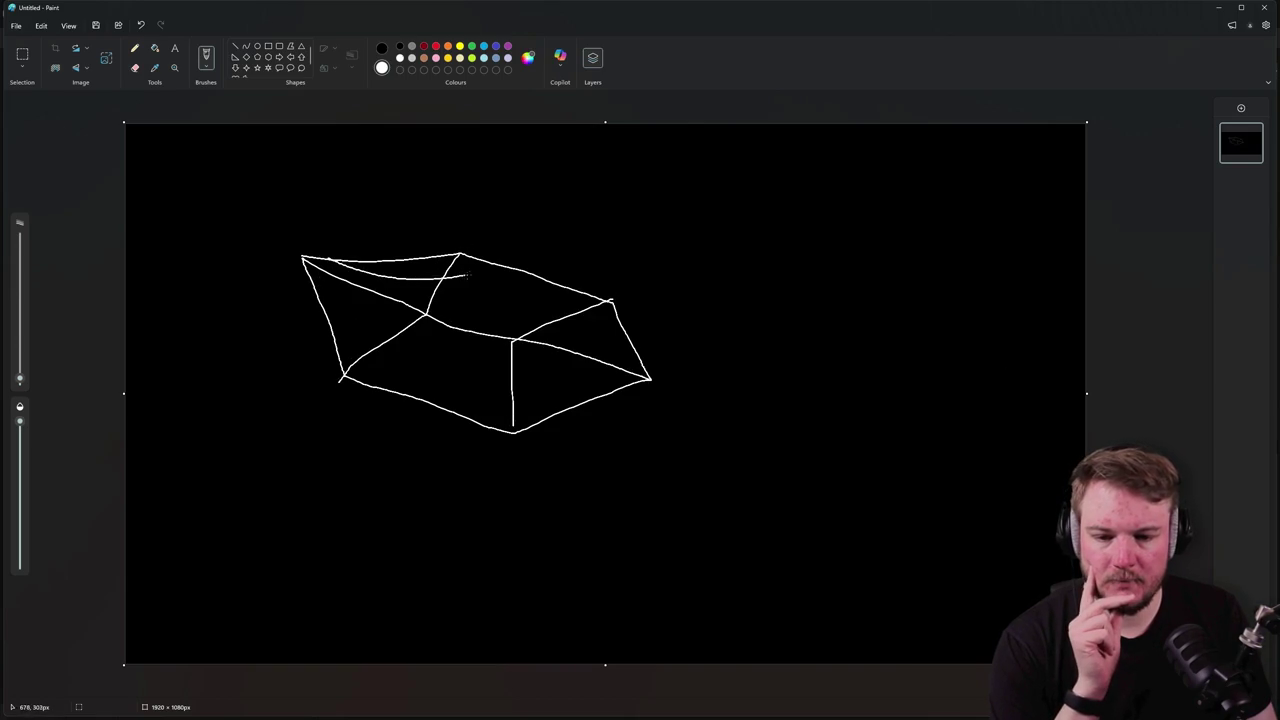
{"action": "key", "text": "ctrl+z"}
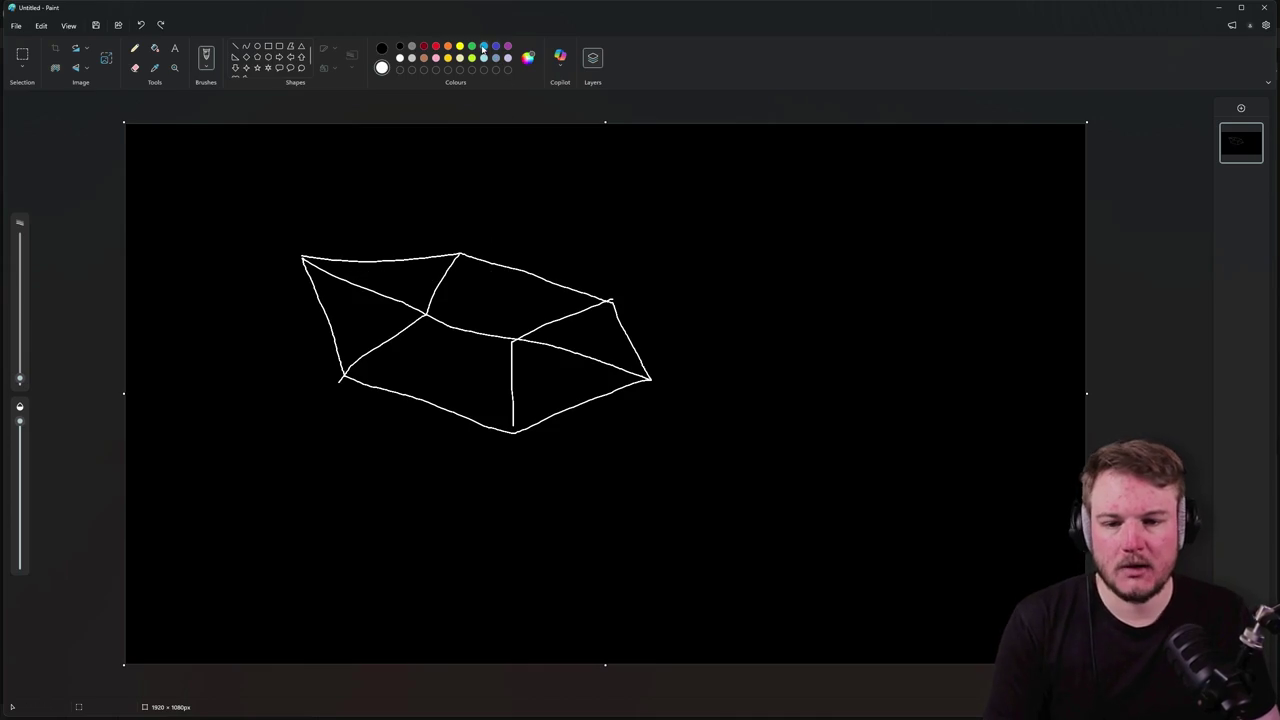
{"action": "left_click", "coordinate": [472, 47]}
Step: Draw a green squiggle across the box, then mark a small red X on its face
{"action": "mouse_move", "coordinate": [344, 262]}
{"action": "left_mouse_down"}
{"action": "mouse_move", "coordinate": [414, 284]}
{"action": "mouse_move", "coordinate": [488, 282]}
{"action": "mouse_move", "coordinate": [444, 298]}
{"action": "mouse_move", "coordinate": [528, 316]}
{"action": "mouse_move", "coordinate": [601, 357]}
{"action": "mouse_move", "coordinate": [553, 365]}
{"action": "mouse_move", "coordinate": [530, 401]}
{"action": "mouse_move", "coordinate": [500, 360]}
{"action": "mouse_move", "coordinate": [396, 370]}
{"action": "mouse_move", "coordinate": [334, 268]}
{"action": "left_mouse_up"}
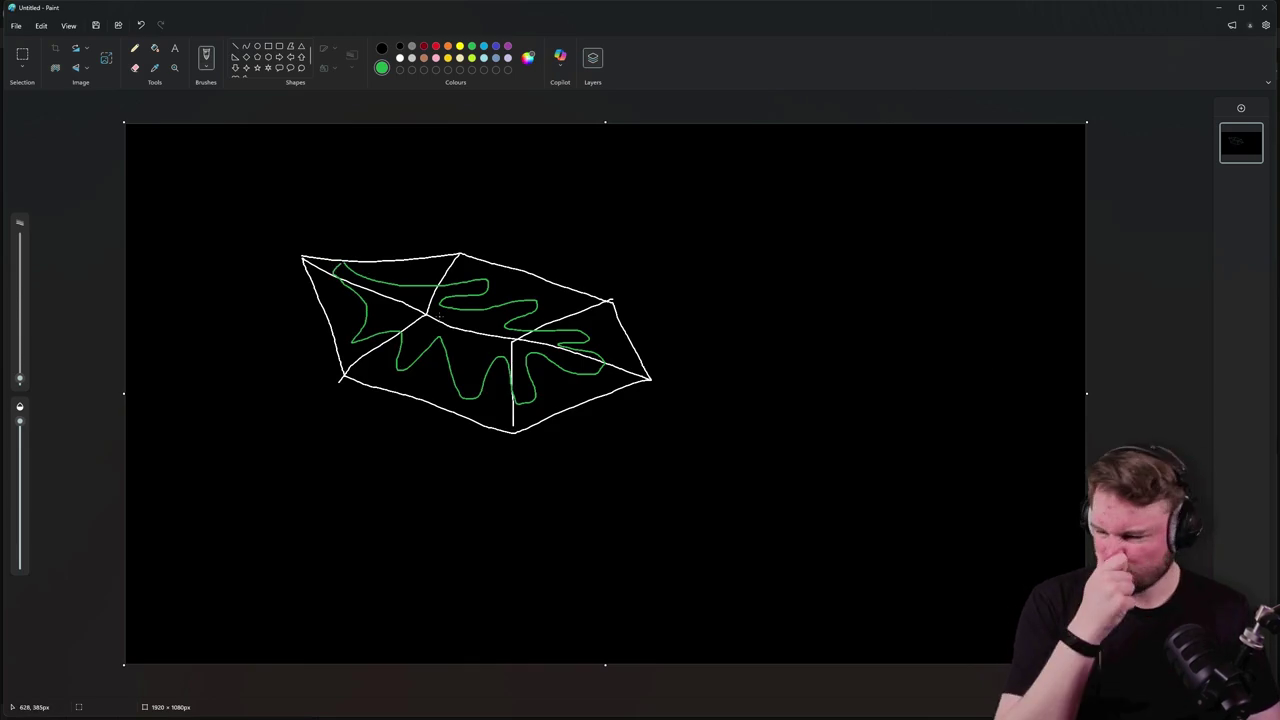
{"action": "left_click", "coordinate": [437, 47]}
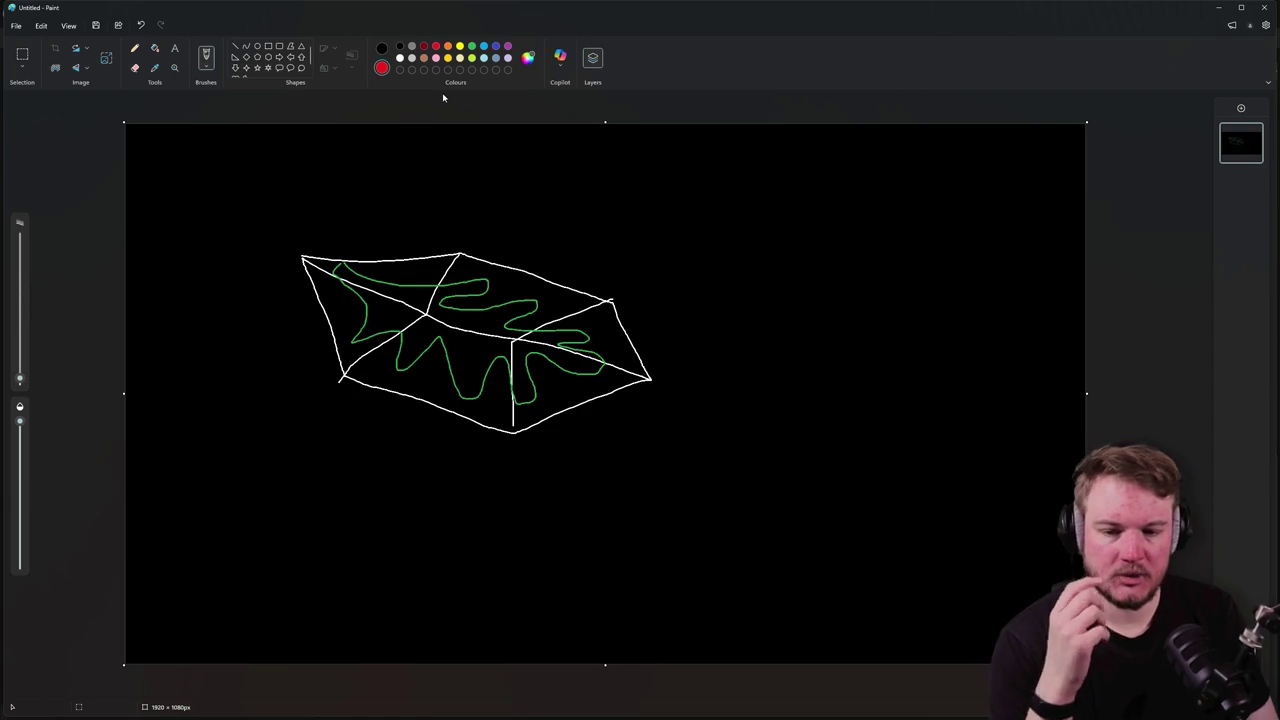
{"action": "left_click_drag", "start_coordinate": [407, 273], "coordinate": [421, 276]}
{"action": "left_click_drag", "start_coordinate": [508, 282], "coordinate": [513, 287]}
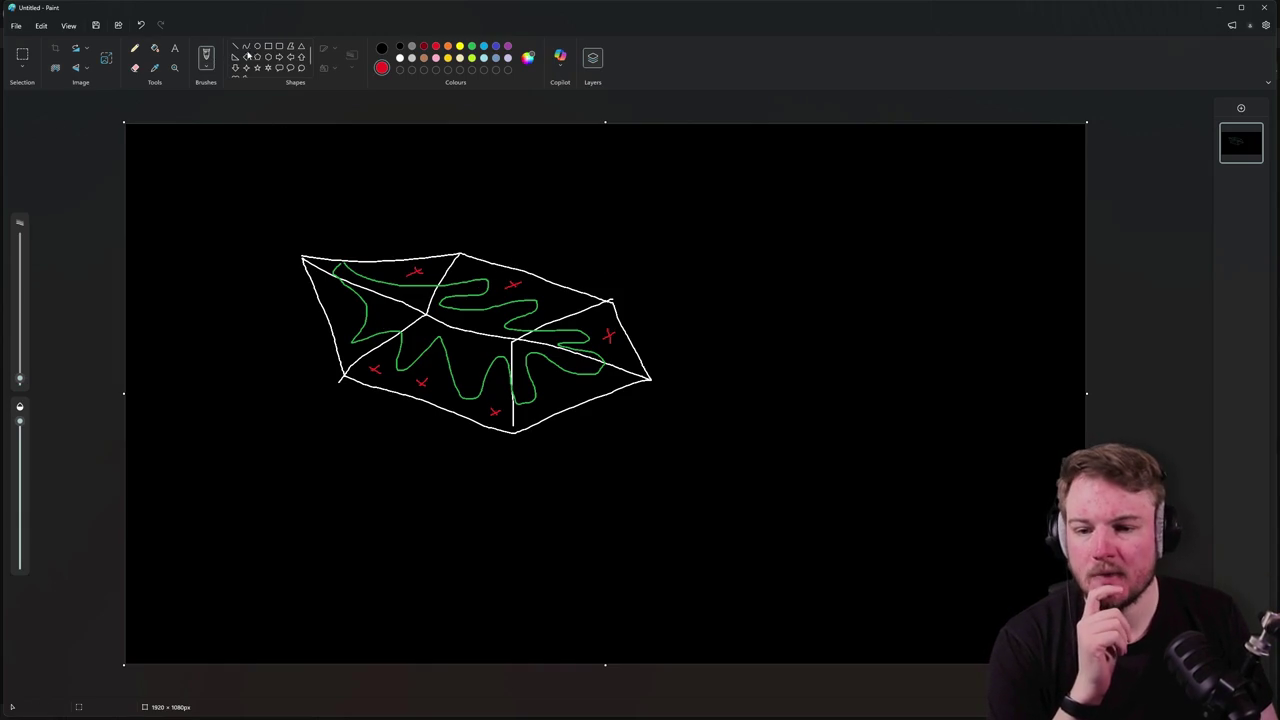
Step: Sketch three white parallelogram layers at the top right and run a red vertical line through them
{"action": "left_click", "coordinate": [399, 57]}
{"action": "mouse_move", "coordinate": [796, 179]}
{"action": "left_mouse_down"}
{"action": "mouse_move", "coordinate": [778, 188]}
{"action": "mouse_move", "coordinate": [802, 220]}
{"action": "mouse_move", "coordinate": [882, 186]}
{"action": "mouse_move", "coordinate": [815, 177]}
{"action": "left_mouse_up"}
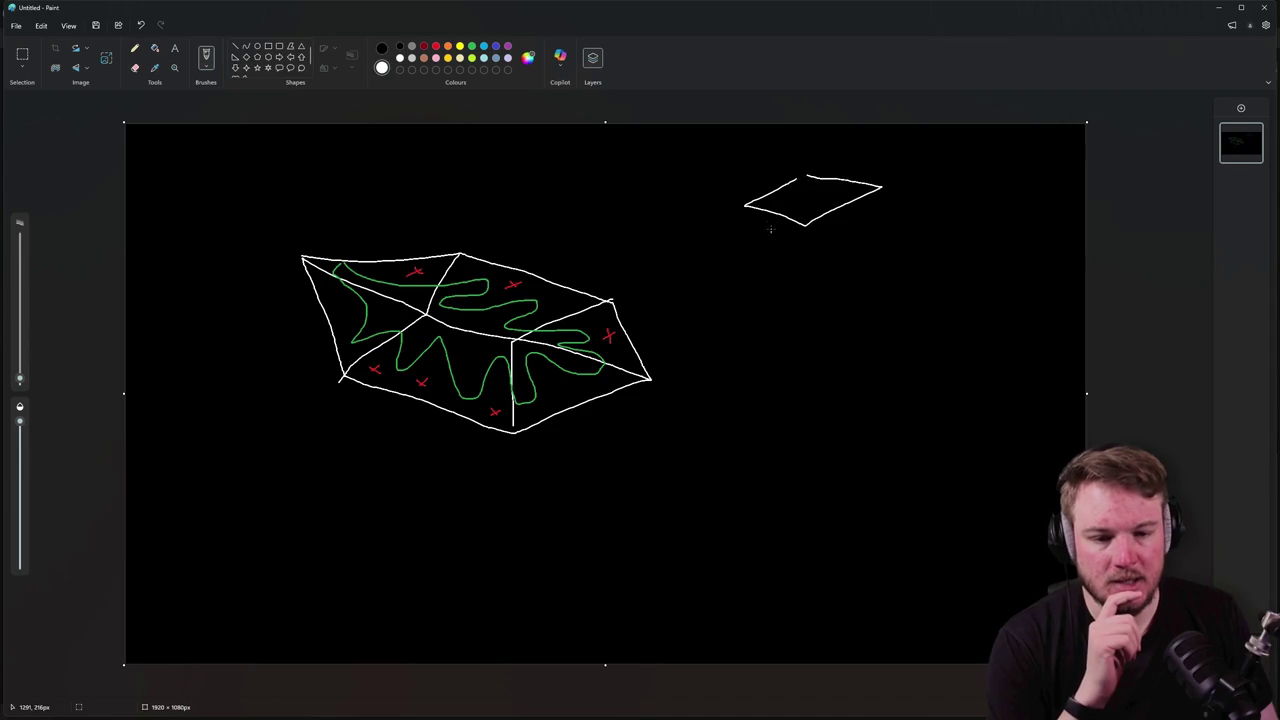
{"action": "mouse_move", "coordinate": [772, 215]}
{"action": "left_mouse_down"}
{"action": "mouse_move", "coordinate": [751, 229]}
{"action": "mouse_move", "coordinate": [814, 245]}
{"action": "mouse_move", "coordinate": [846, 212]}
{"action": "left_mouse_up"}
{"action": "mouse_move", "coordinate": [780, 249]}
{"action": "left_mouse_down"}
{"action": "mouse_move", "coordinate": [752, 258]}
{"action": "mouse_move", "coordinate": [815, 282]}
{"action": "mouse_move", "coordinate": [866, 258]}
{"action": "mouse_move", "coordinate": [856, 244]}
{"action": "left_mouse_up"}
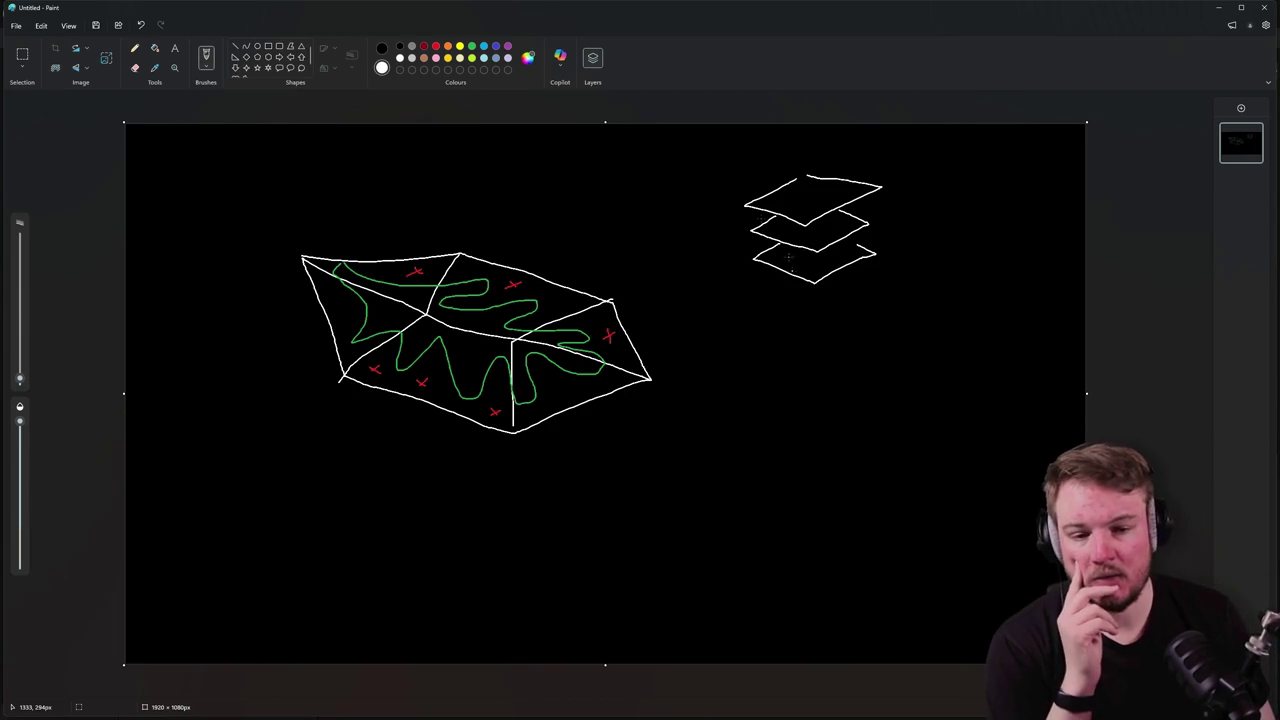
{"action": "left_click", "coordinate": [424, 47]}
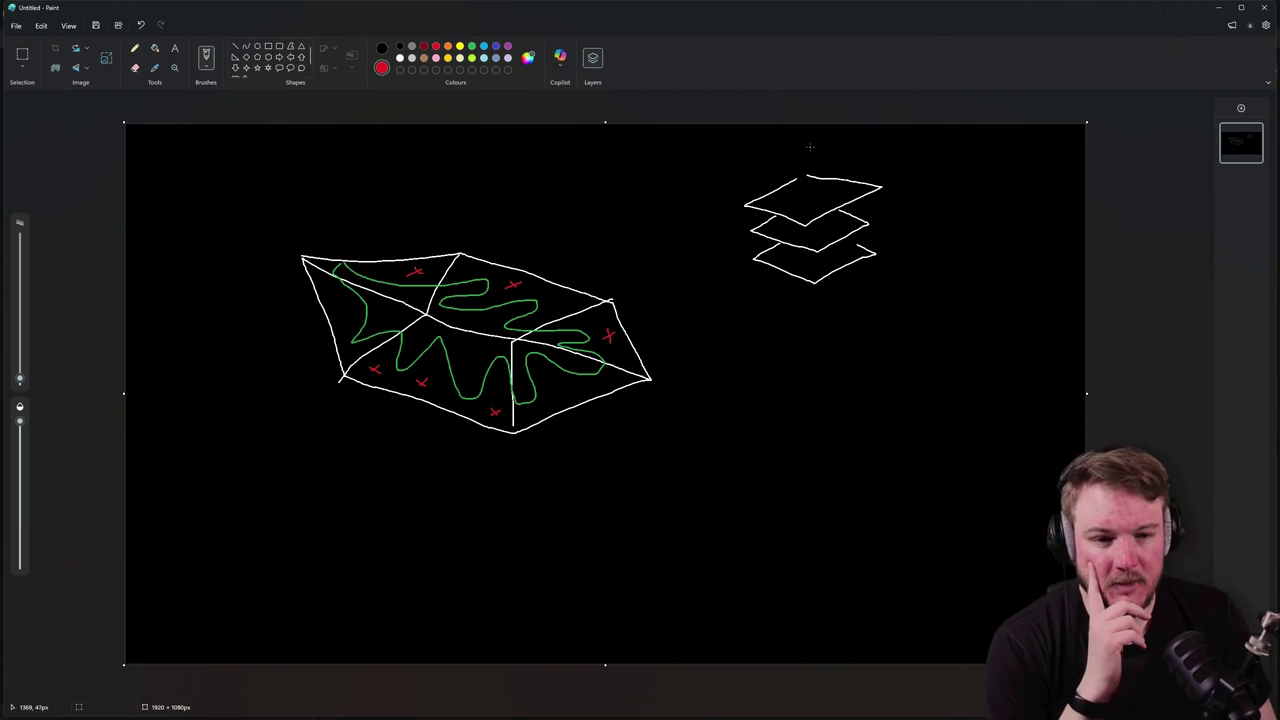
{"action": "left_click_drag", "start_coordinate": [810, 247], "coordinate": [808, 275]}
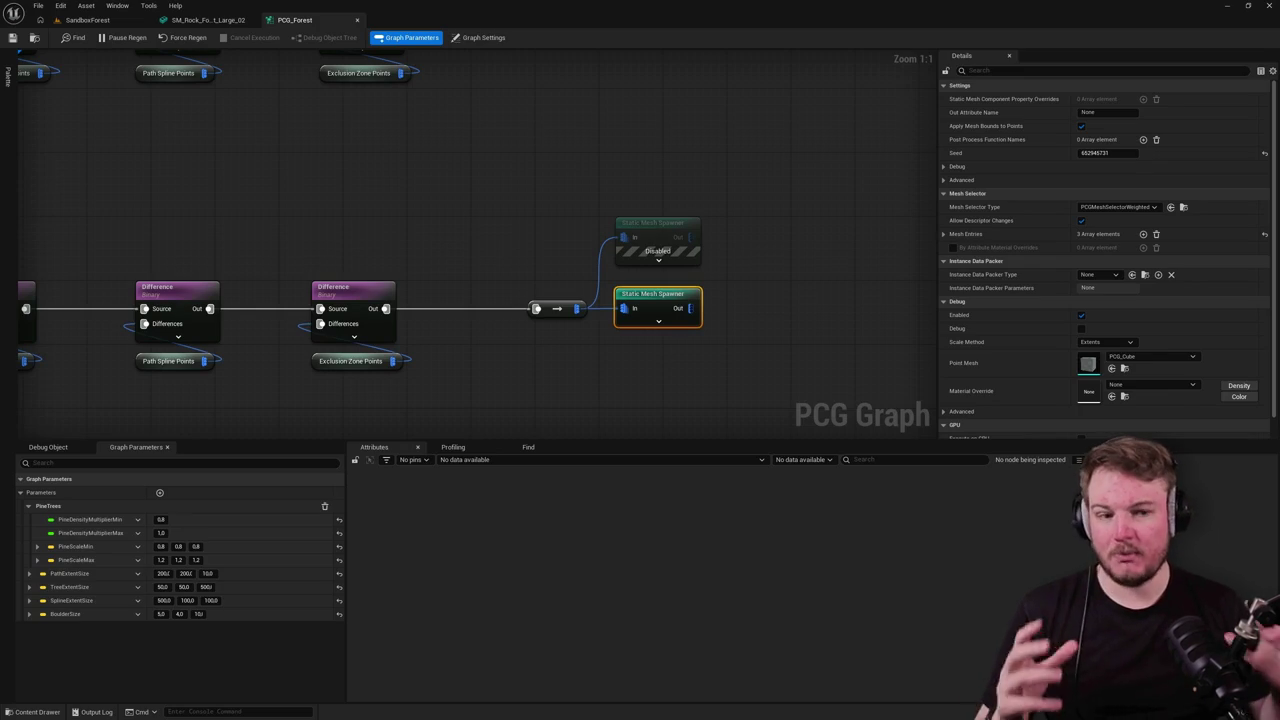
Step: Back in SandboxForest, fly the camera among the fir trunks and switch the viewport to Lit
{"action": "scroll", "coordinate": [500, 349], "scroll_direction": "down", "scroll_amount": 1}
{"action": "scroll", "coordinate": [489, 271], "scroll_direction": "up", "scroll_amount": 1}
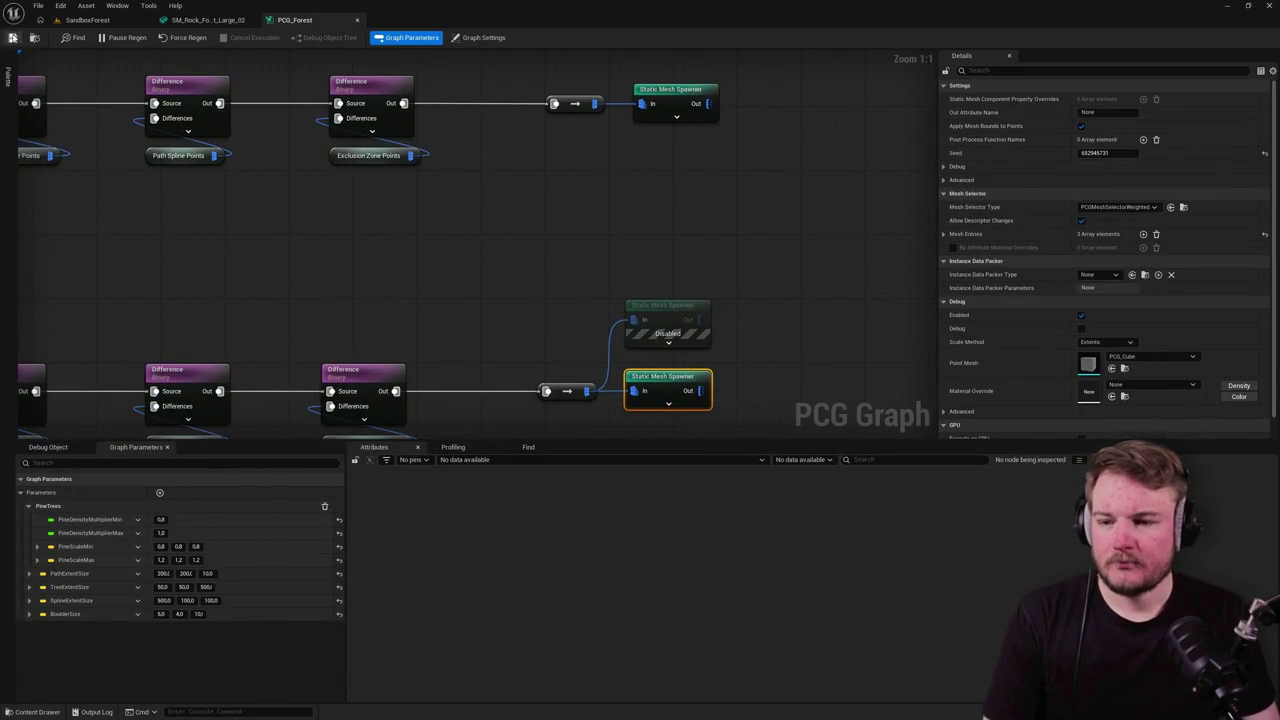
{"action": "left_click", "coordinate": [88, 20]}
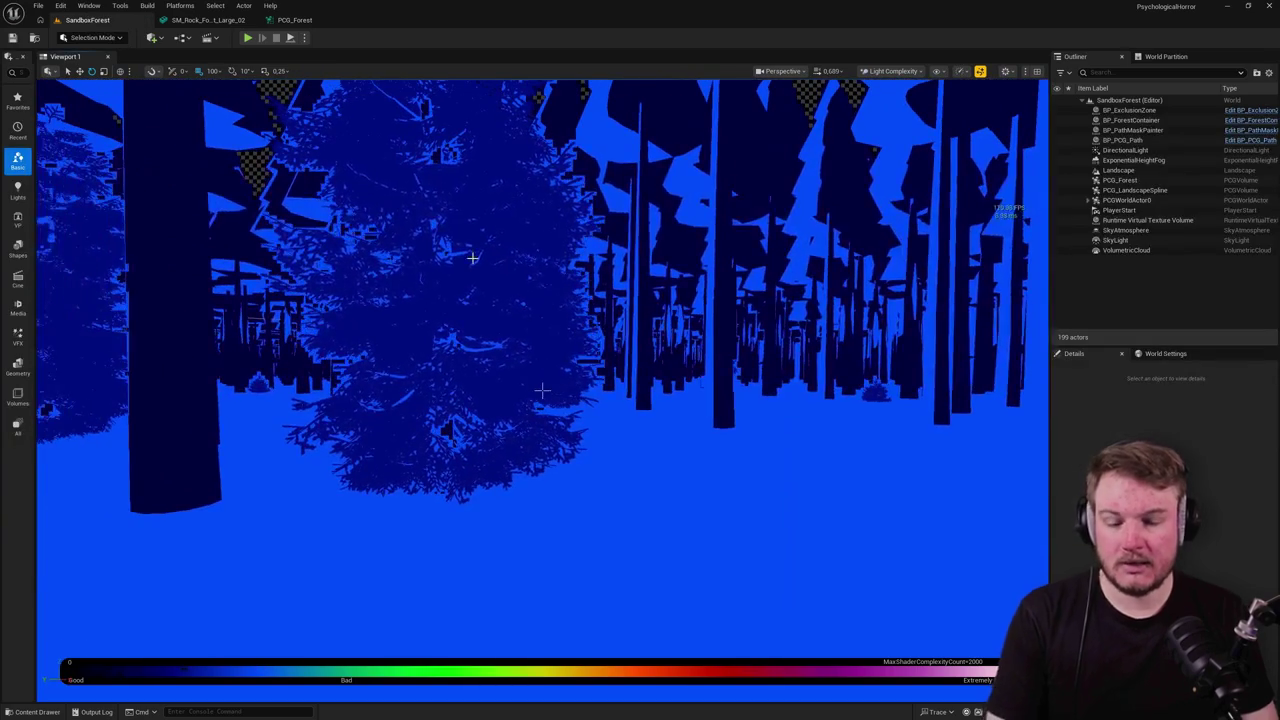
{"action": "left_click_drag", "start_coordinate": [453, 229], "coordinate": [453, 229]}
{"action": "left_click_drag", "start_coordinate": [541, 390], "coordinate": [463, 236]}
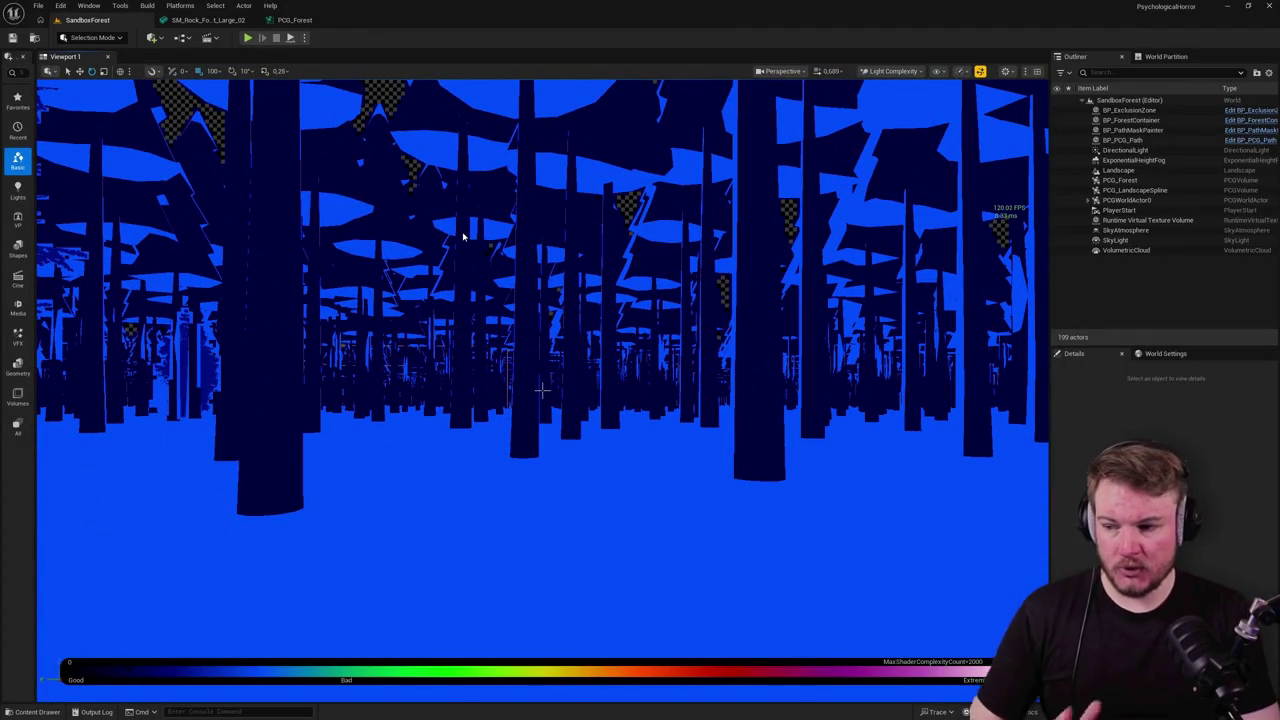
{"action": "left_click_drag", "start_coordinate": [463, 236], "coordinate": [481, 234]}
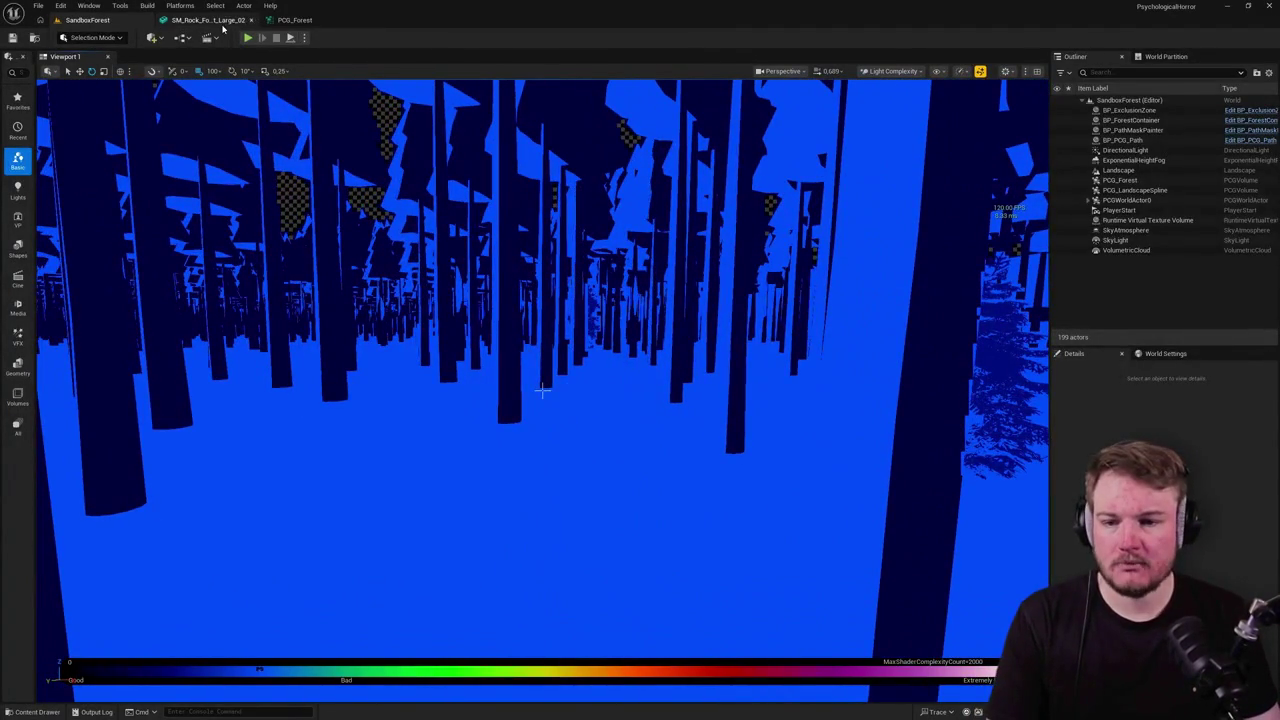
{"action": "left_click_drag", "start_coordinate": [398, 301], "coordinate": [398, 301]}
{"action": "key", "text": "alt+4"}
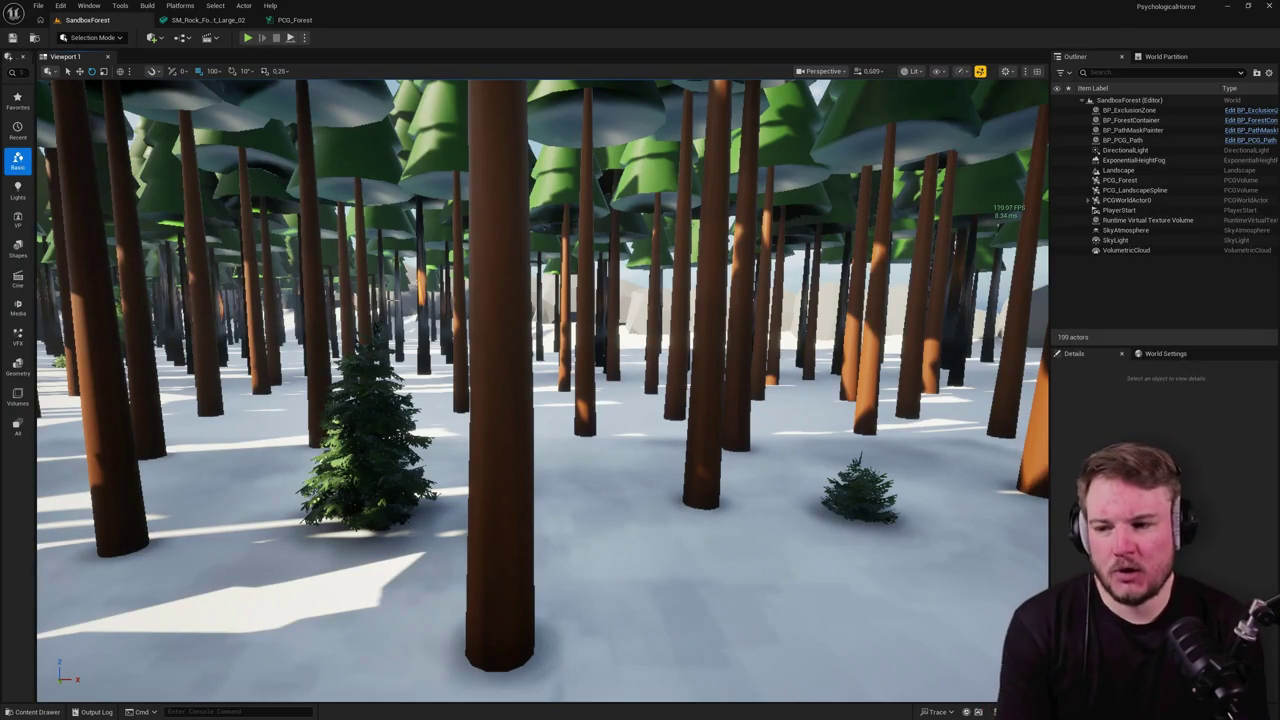
Step: Open SM_Rock_Forest_Large_02 from the Content Drawer, check the LOD preview list, and clear the Details filter
{"action": "key", "text": "ctrl+space"}
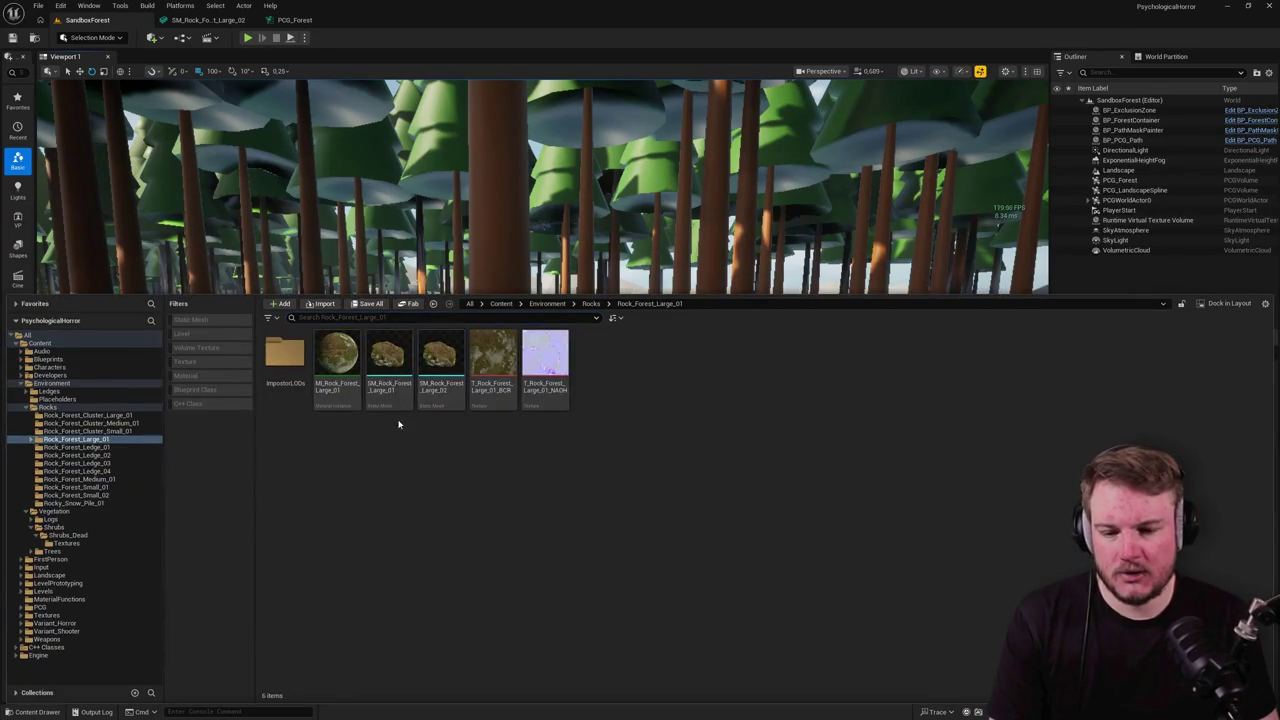
{"action": "double_click", "coordinate": [423, 381]}
{"action": "left_click", "coordinate": [677, 60]}
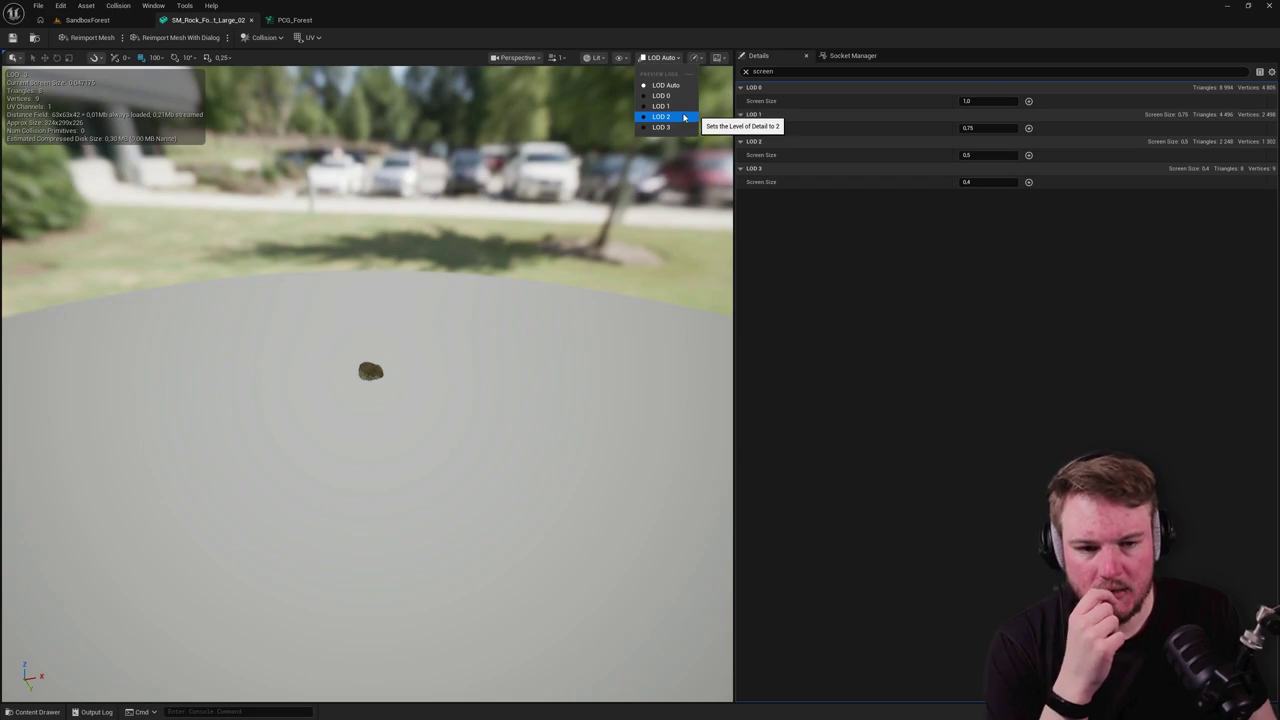
{"action": "left_click", "coordinate": [745, 71]}
Step: Collapse the LOD 0, 1 and 3 settings and remove LOD 2 from the rock mesh
{"action": "scroll", "coordinate": [909, 340], "scroll_direction": "down", "scroll_amount": 1}
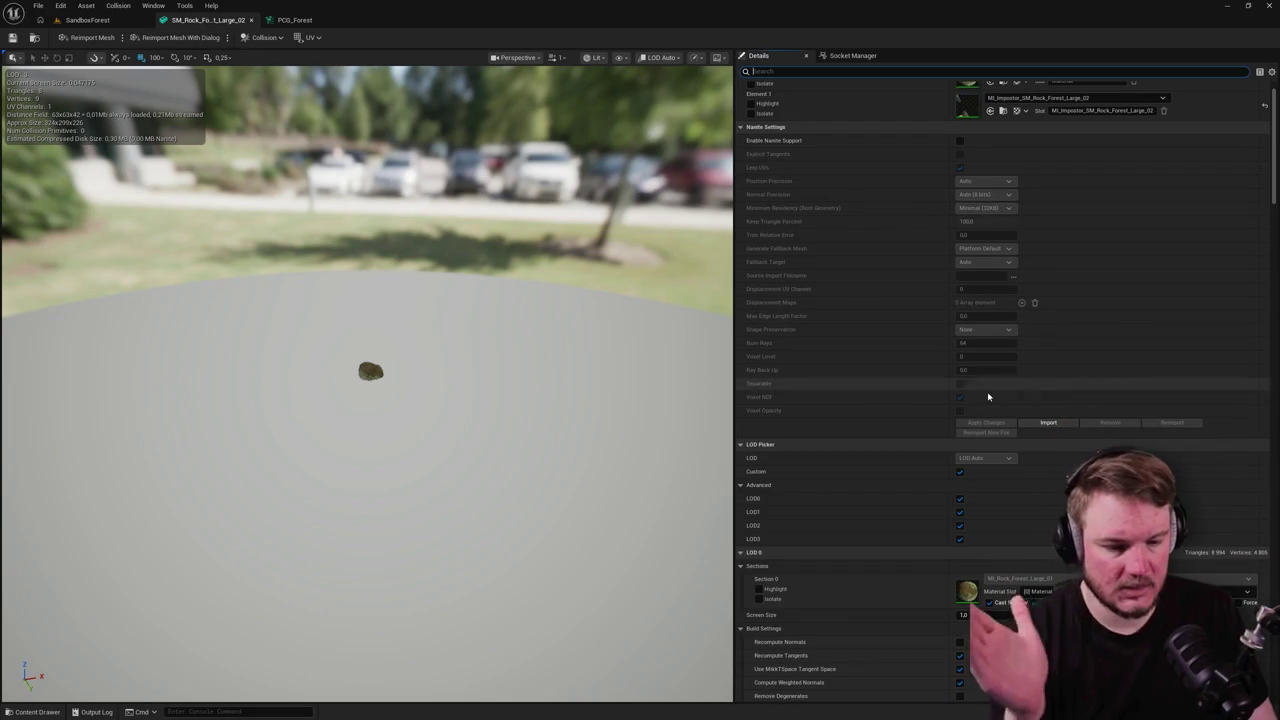
{"action": "left_click", "coordinate": [960, 512]}
{"action": "left_click", "coordinate": [960, 498]}
{"action": "left_click", "coordinate": [960, 539]}
{"action": "scroll", "coordinate": [998, 505], "scroll_direction": "down", "scroll_amount": 5}
{"action": "scroll", "coordinate": [998, 505], "scroll_direction": "down", "scroll_amount": 2}
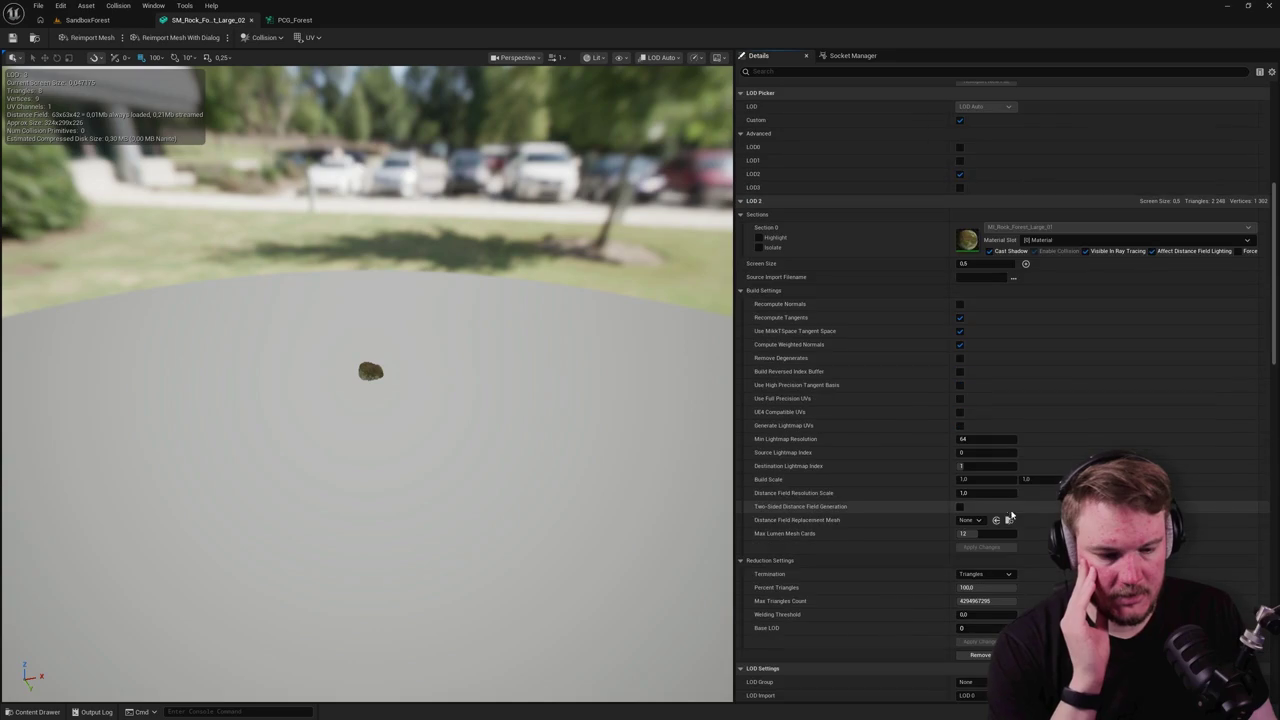
{"action": "left_click", "coordinate": [980, 656]}
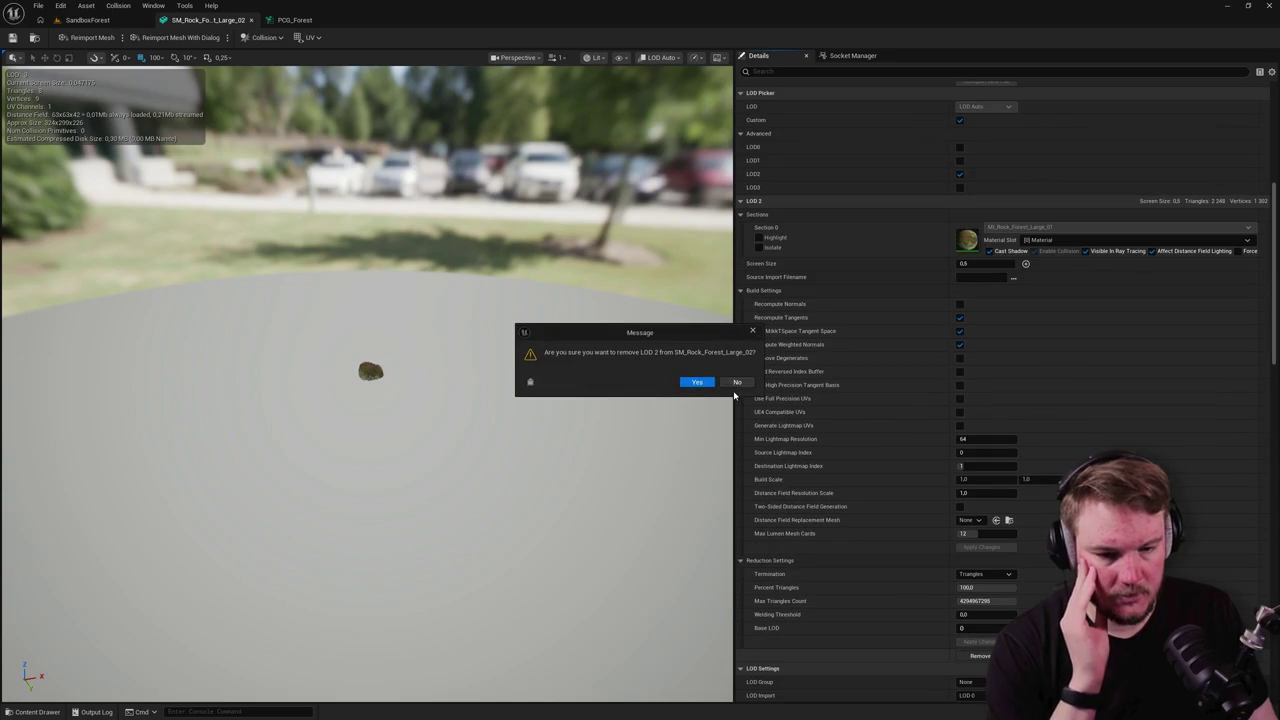
{"action": "left_click", "coordinate": [695, 381]}
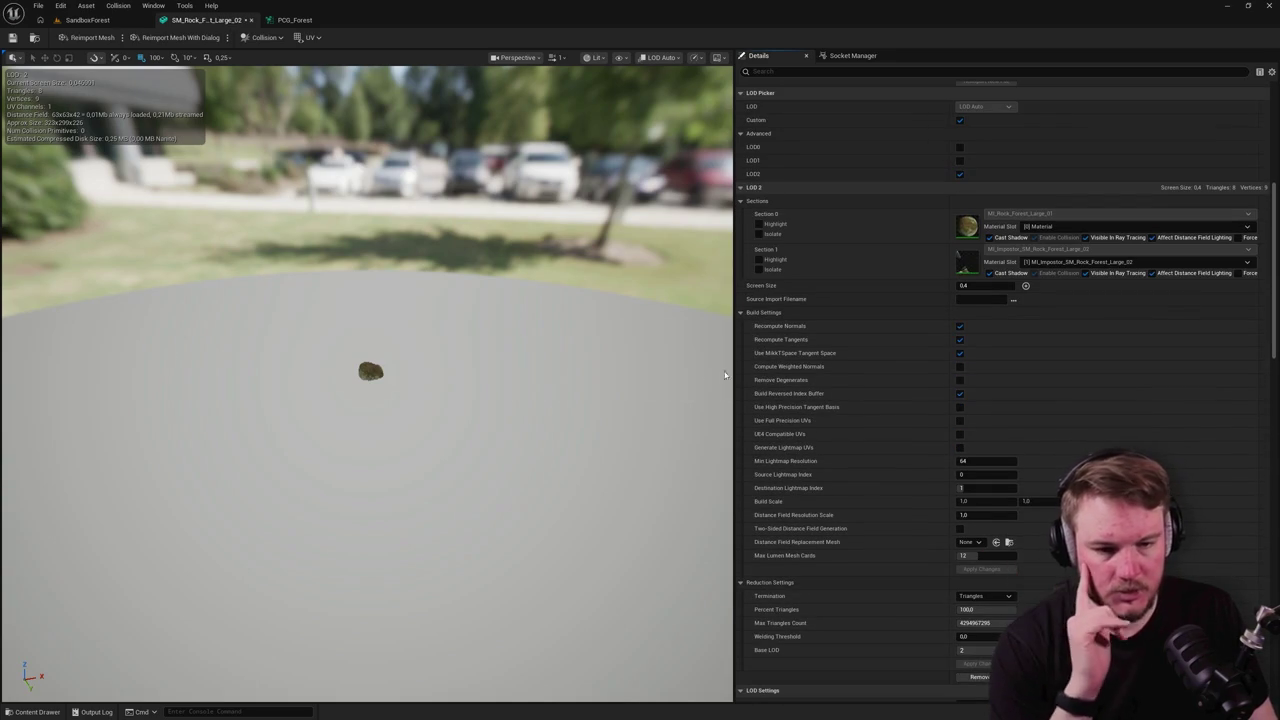
Step: Set LOD 1 Screen Size to 0.9, keep LOD 2 at 0.8, and save the rock mesh
{"action": "left_click", "coordinate": [960, 160]}
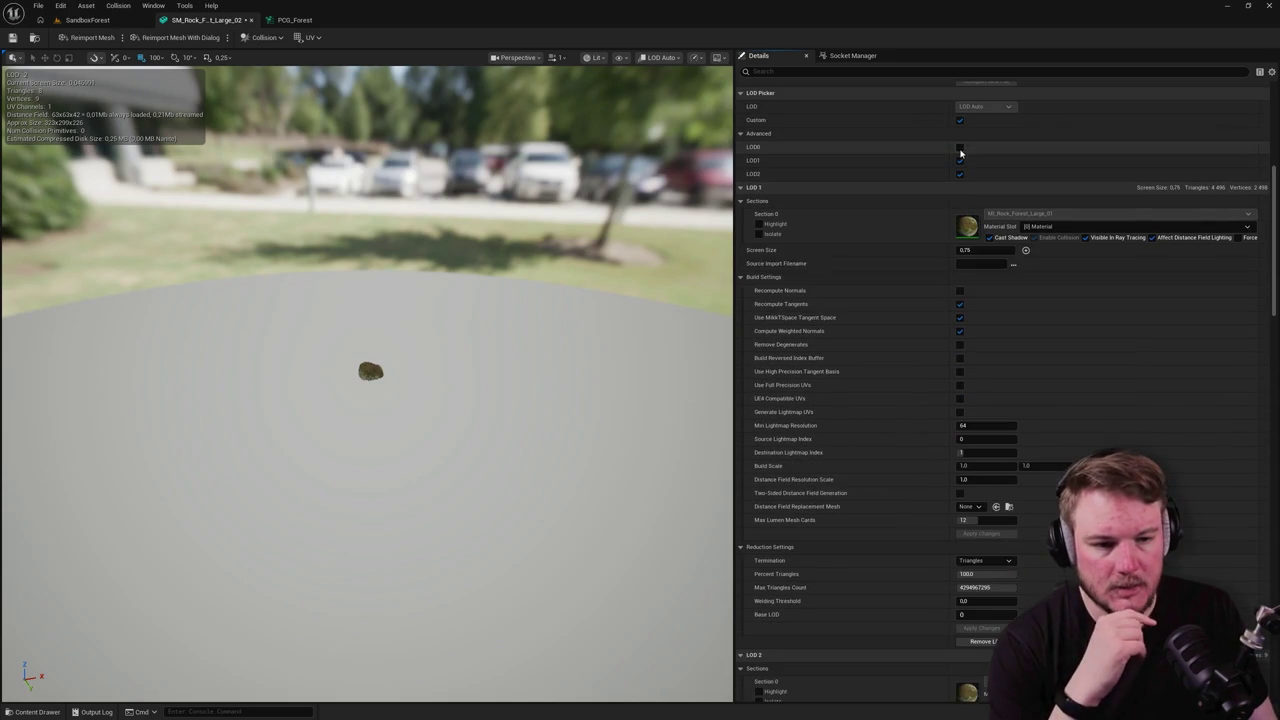
{"action": "left_click", "coordinate": [894, 72]}
{"action": "type", "text": "screen"}
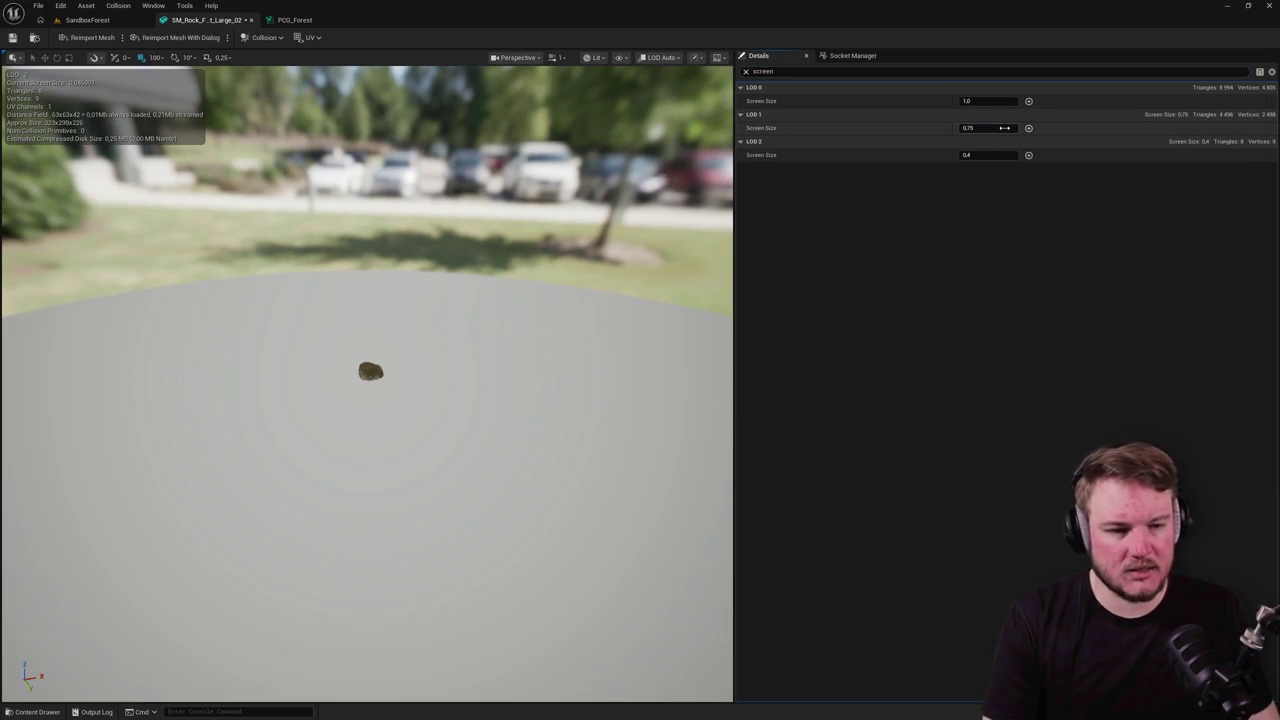
{"action": "left_click", "coordinate": [1004, 128]}
{"action": "type", "text": "0.9"}
{"action": "key", "text": "Return"}
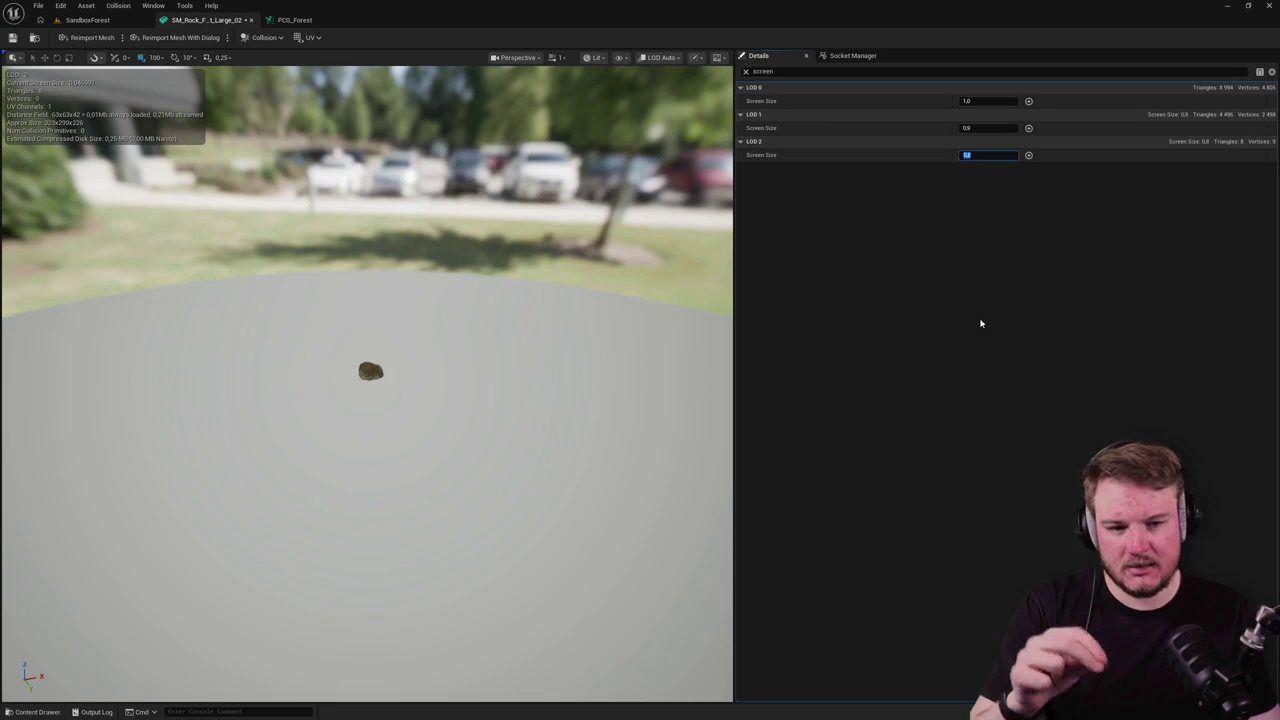
{"action": "key", "text": "Return"}
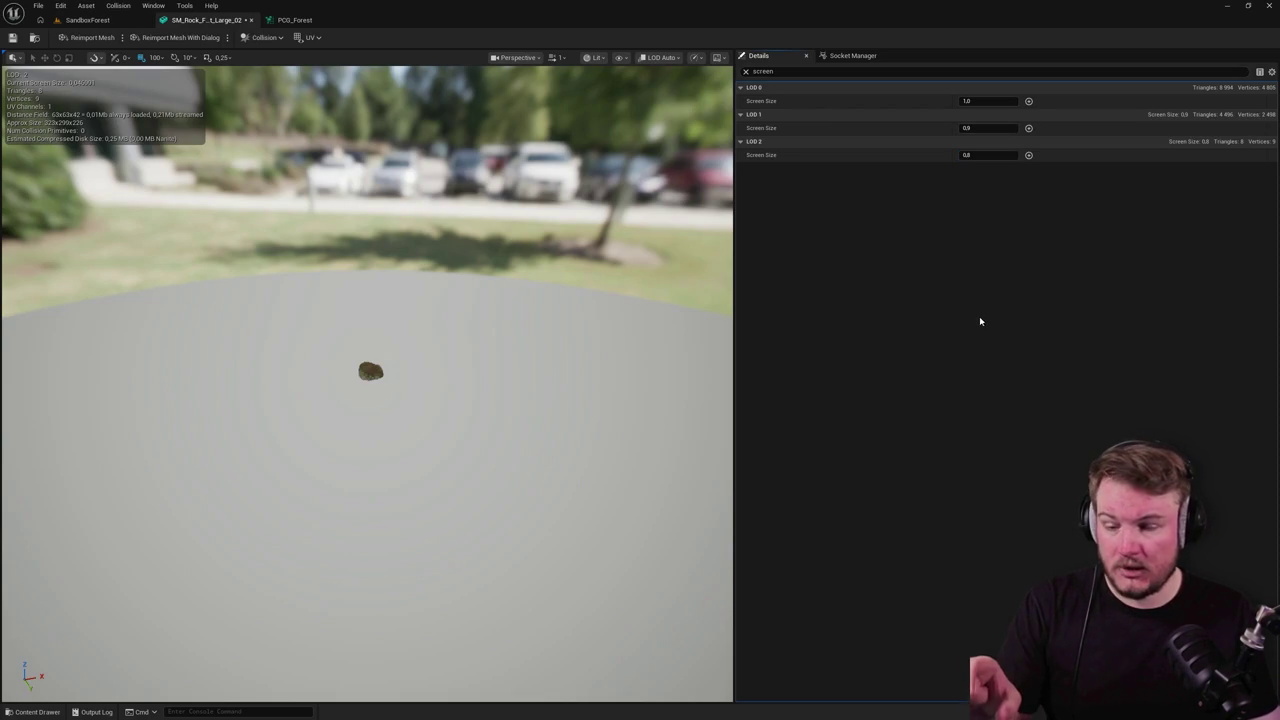
{"action": "left_click", "coordinate": [13, 37]}
Step: In PCG_Forest, re-enable one Static Mesh Spawner and disable the tree spawner
{"action": "left_click", "coordinate": [294, 20]}
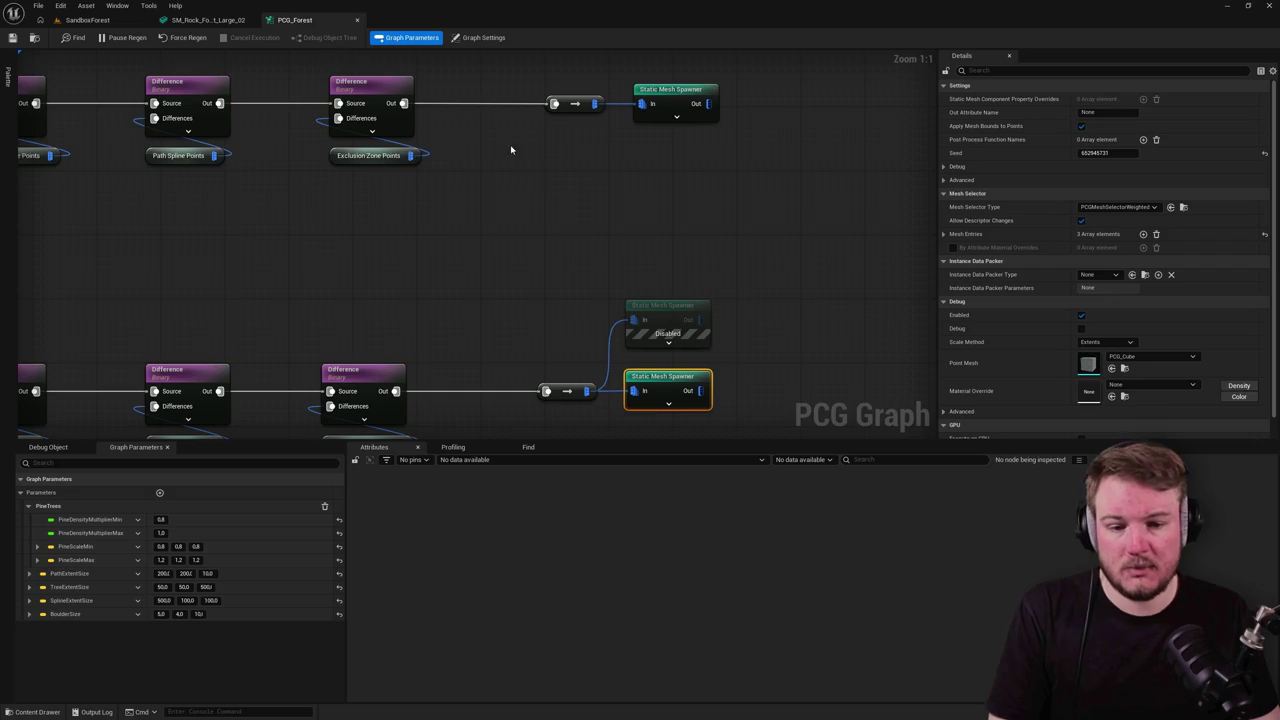
{"action": "left_click", "coordinate": [636, 230]}
{"action": "key", "text": "e"}
{"action": "left_click", "coordinate": [636, 300]}
{"action": "key", "text": "e"}
{"action": "left_click", "coordinate": [730, 278]}
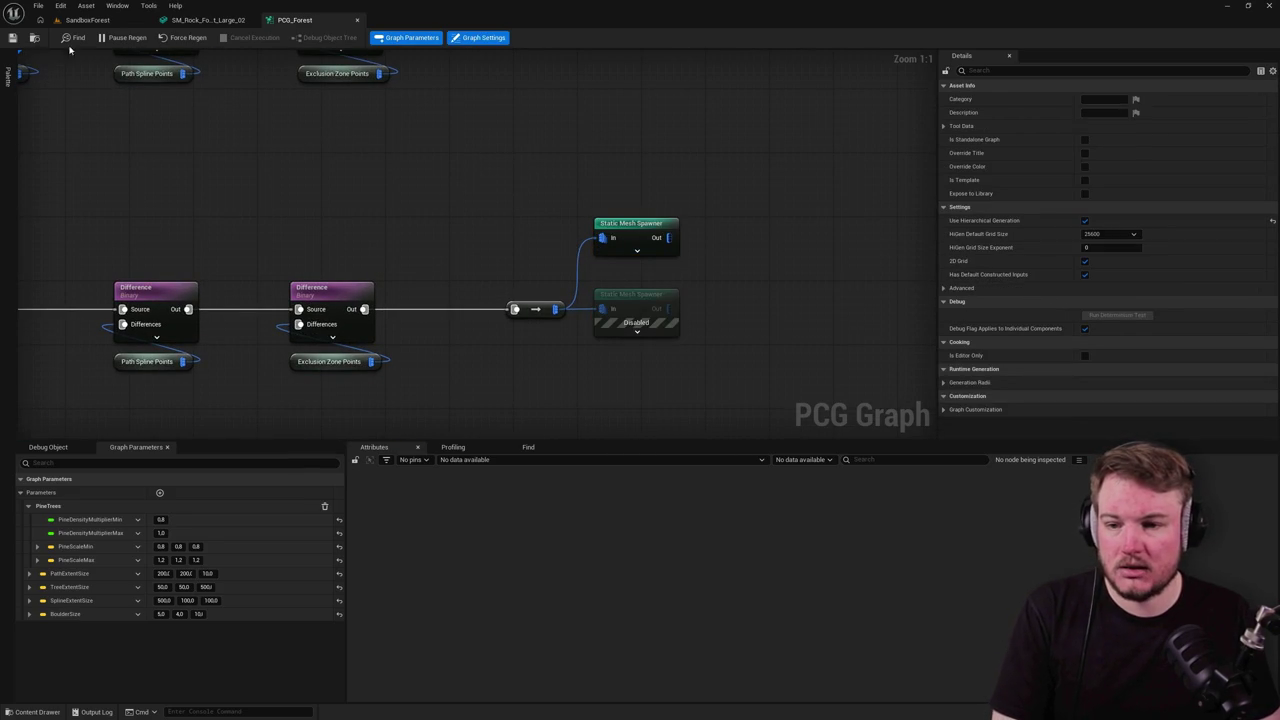
Step: Briefly play-test SandboxForest, then recheck the Static Mesh Spawner in PCG_Forest
{"action": "left_click", "coordinate": [87, 20]}
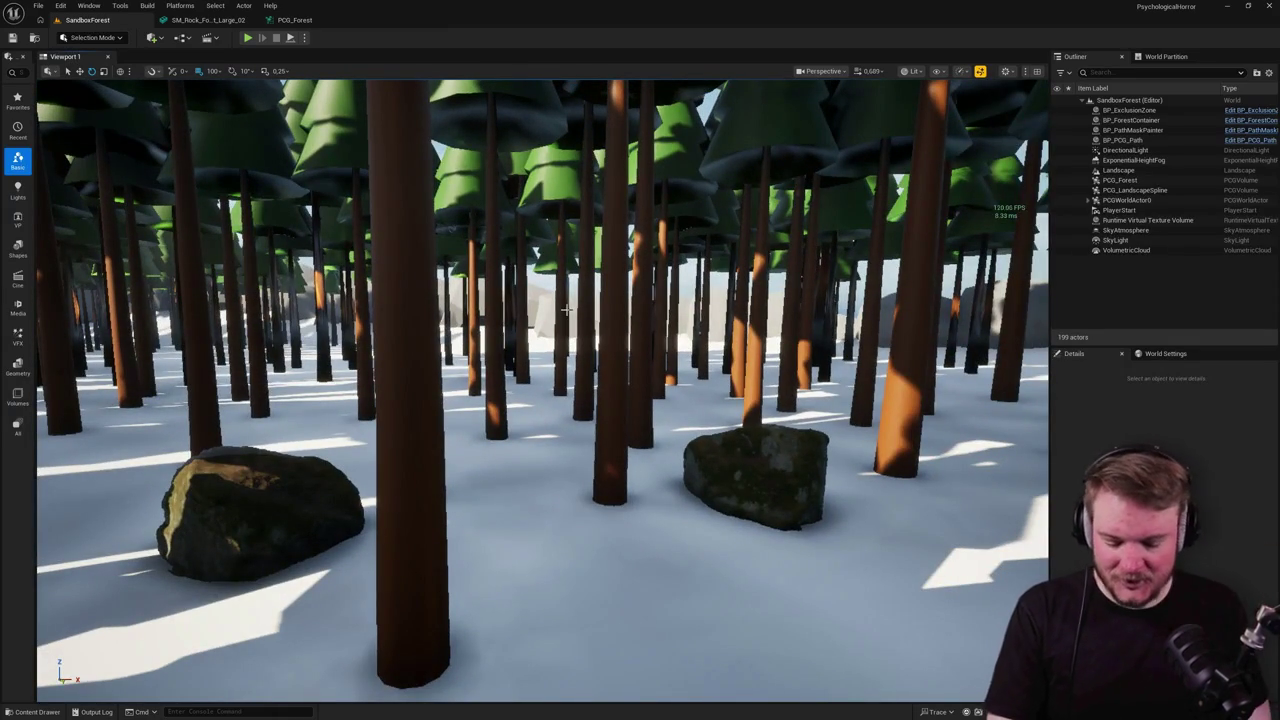
{"action": "key", "text": "alt+p"}
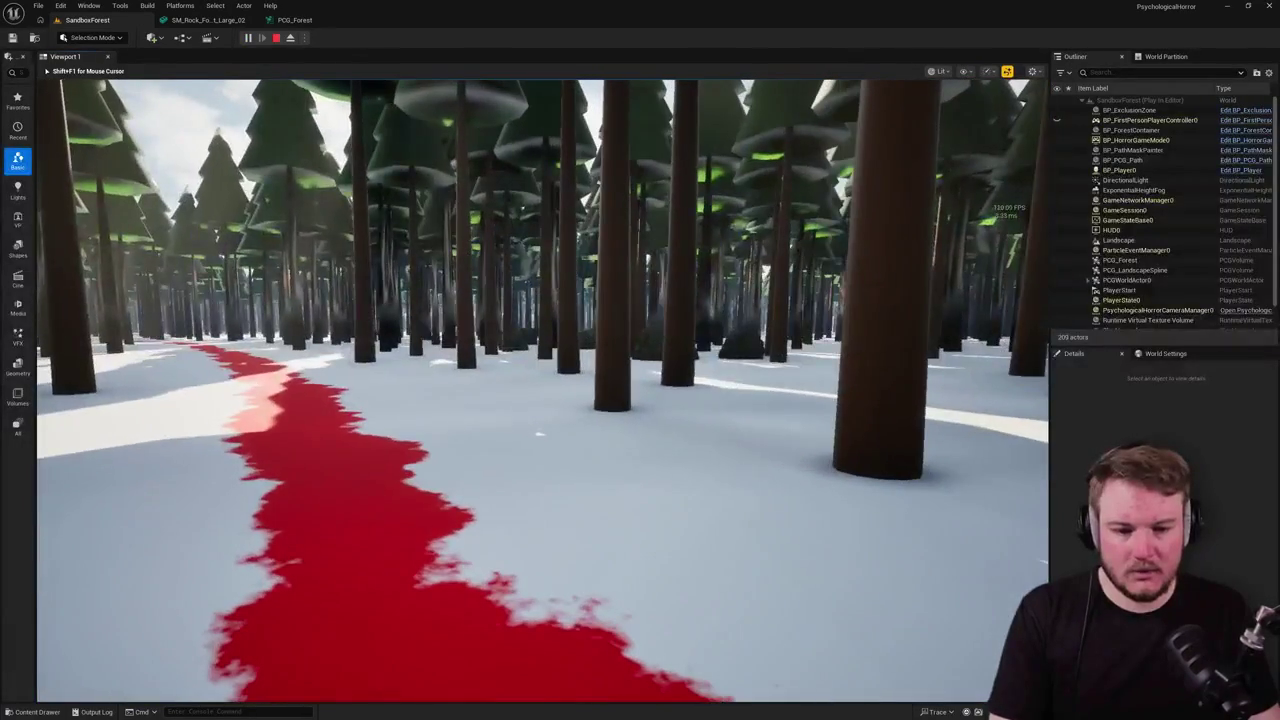
{"action": "key", "text": "Escape"}
{"action": "key", "text": "ctrl+space"}
{"action": "left_click", "coordinate": [295, 19]}
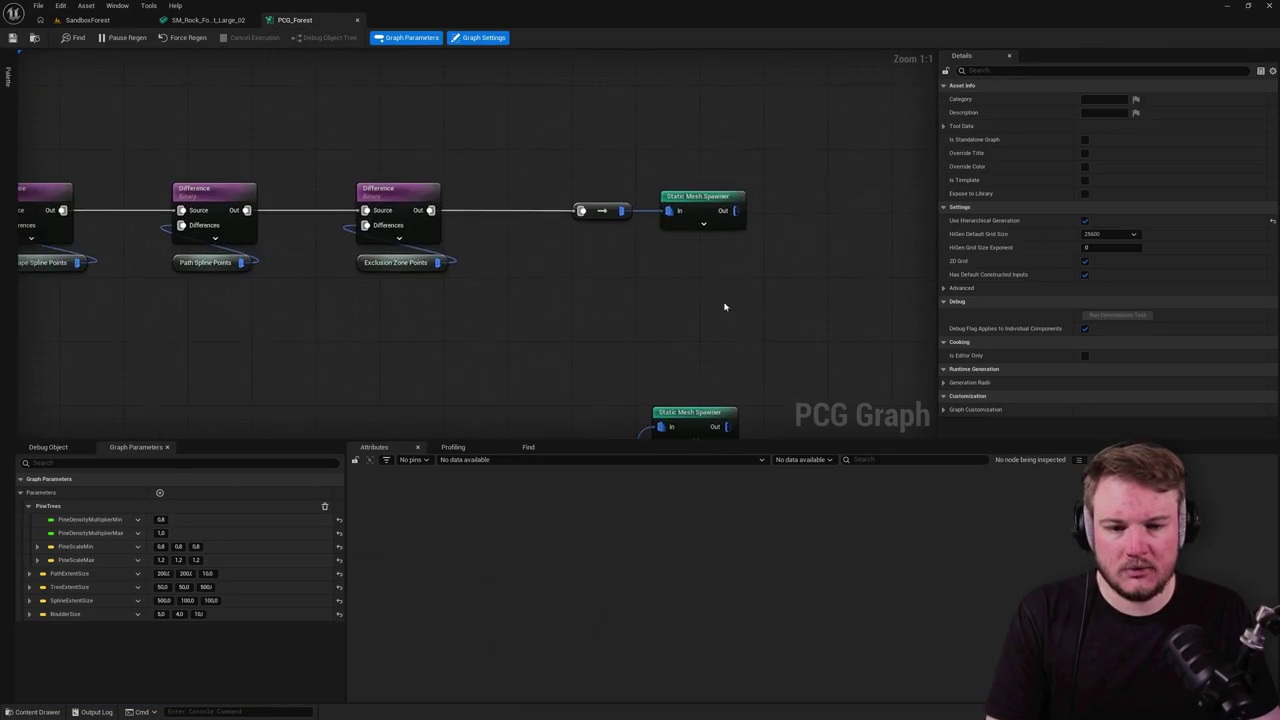
{"action": "left_click", "coordinate": [733, 220]}
{"action": "left_click", "coordinate": [87, 19]}
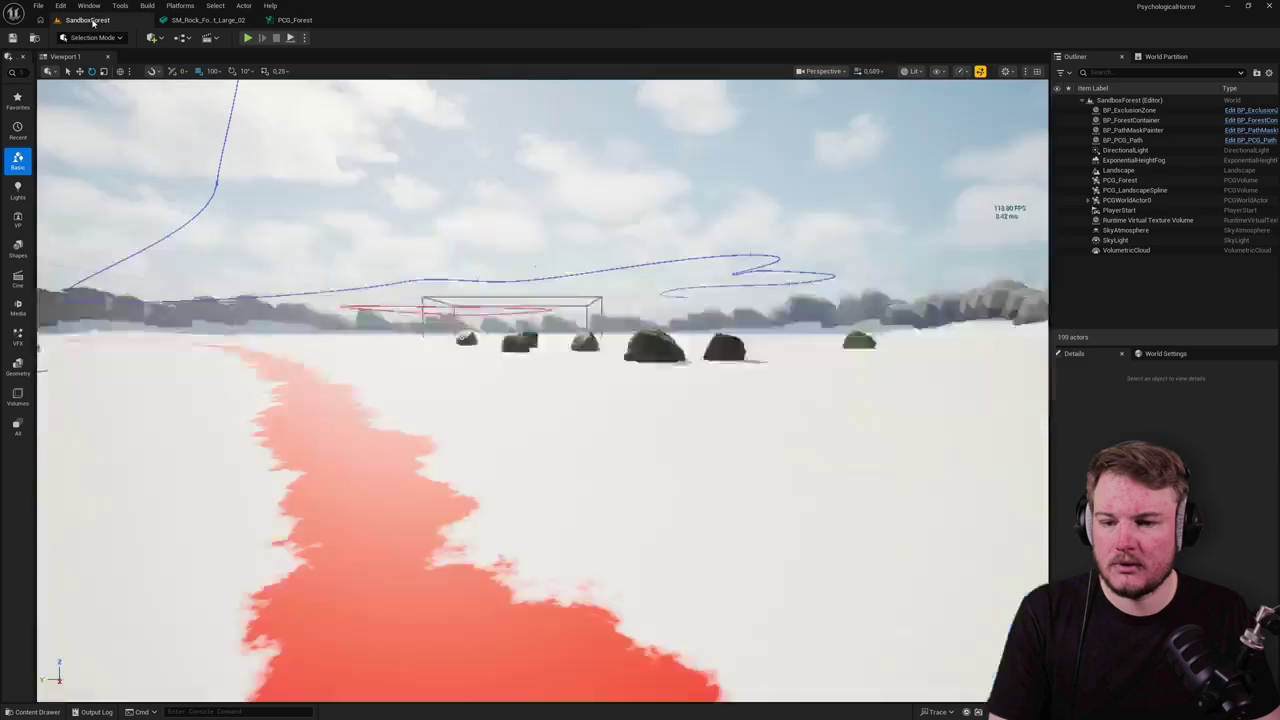
Step: Play SandboxForest and compare the rocks in wireframe, unlit and lit views
{"action": "key", "text": "alt+p"}
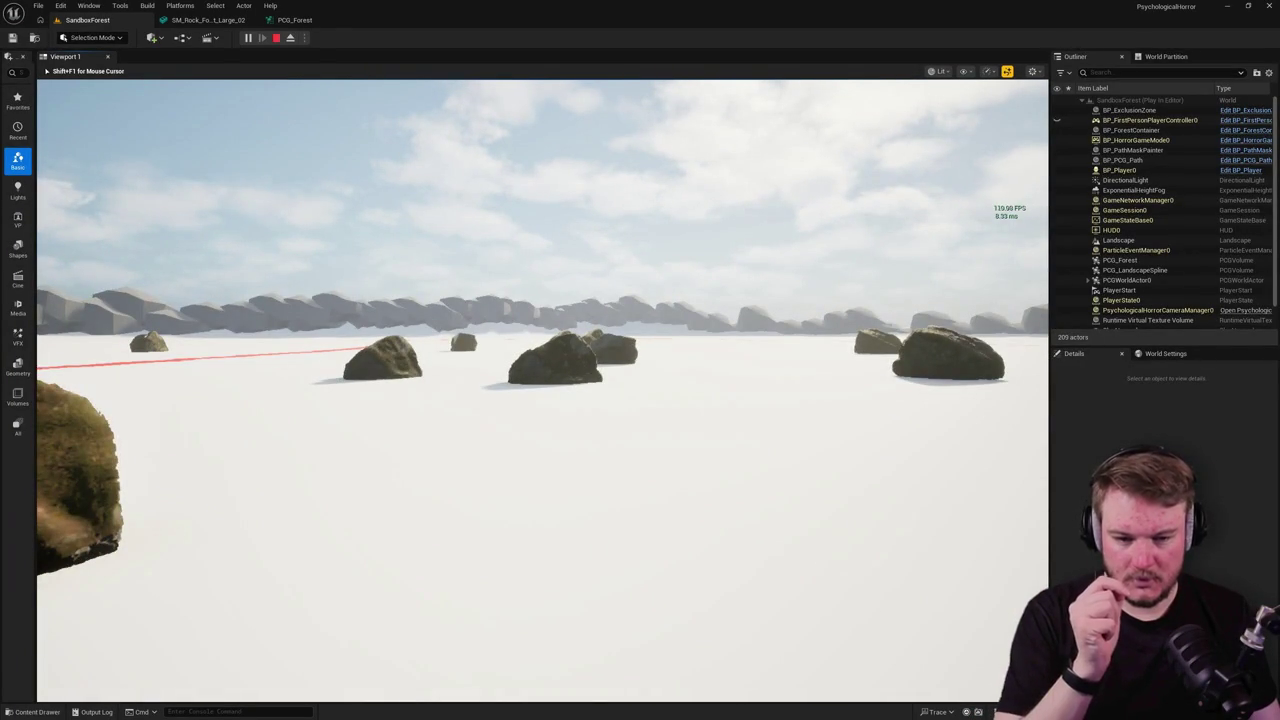
{"action": "key", "text": "F1"}
{"action": "key", "text": "F2"}
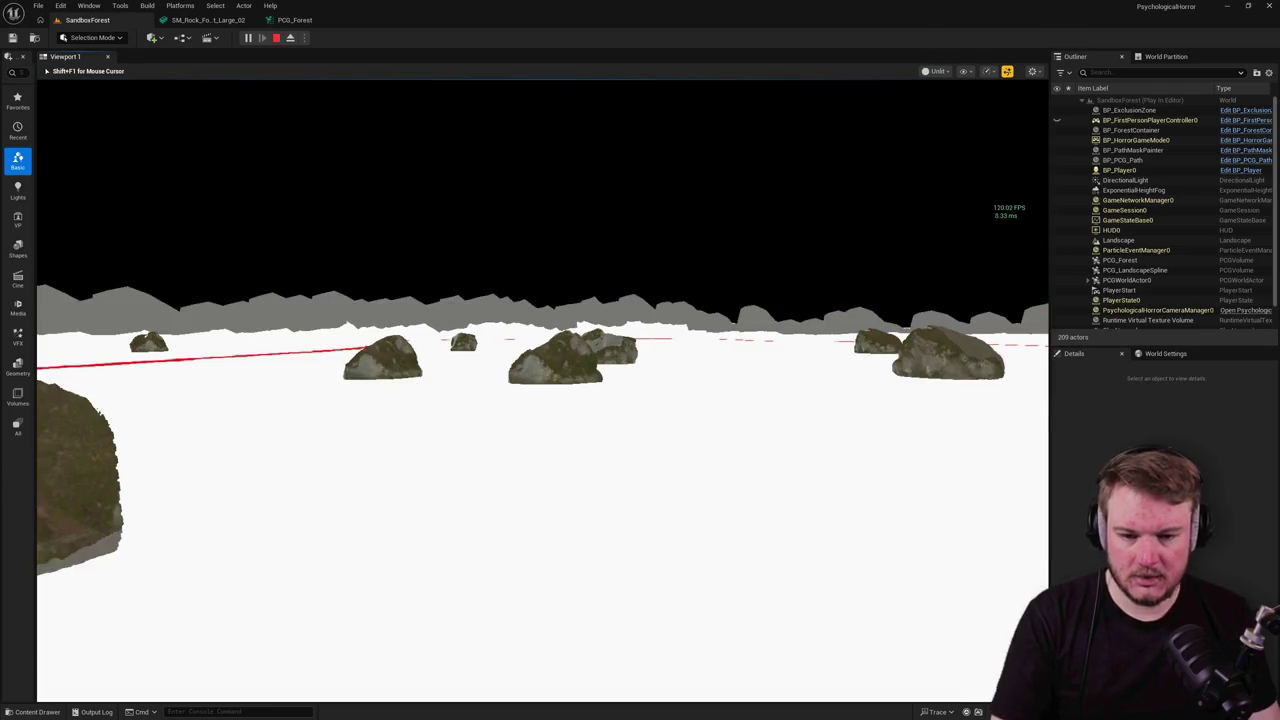
{"action": "key", "text": "F3"}
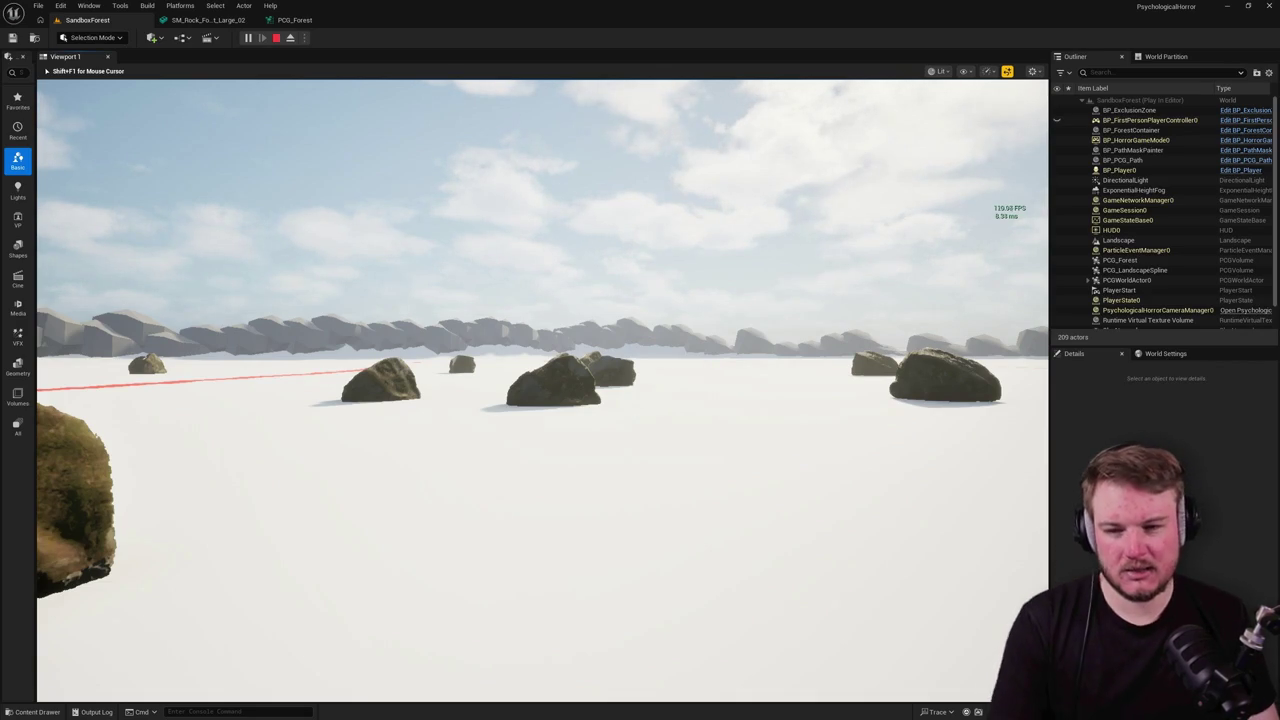
{"action": "key", "text": "Escape"}
{"action": "left_click", "coordinate": [205, 20]}
{"action": "mouse_move", "coordinate": [370, 400]}
{"action": "left_mouse_down"}
{"action": "mouse_move", "coordinate": [382, 435]}
{"action": "mouse_move", "coordinate": [382, 403]}
{"action": "mouse_move", "coordinate": [382, 416]}
{"action": "left_mouse_up"}
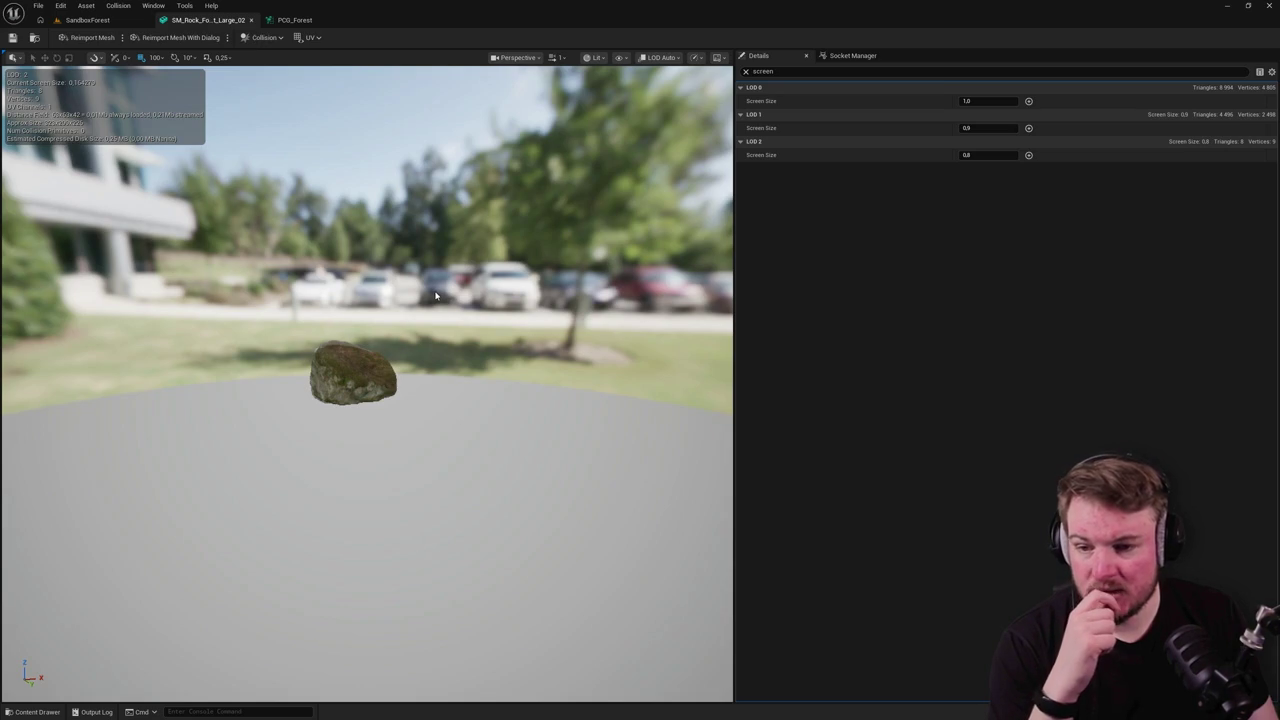
Step: Set the rock's LOD 1 screen size to 0.8, save, and view SandboxForest in wireframe
{"action": "left_click", "coordinate": [960, 128]}
{"action": "type", "text": "0"}
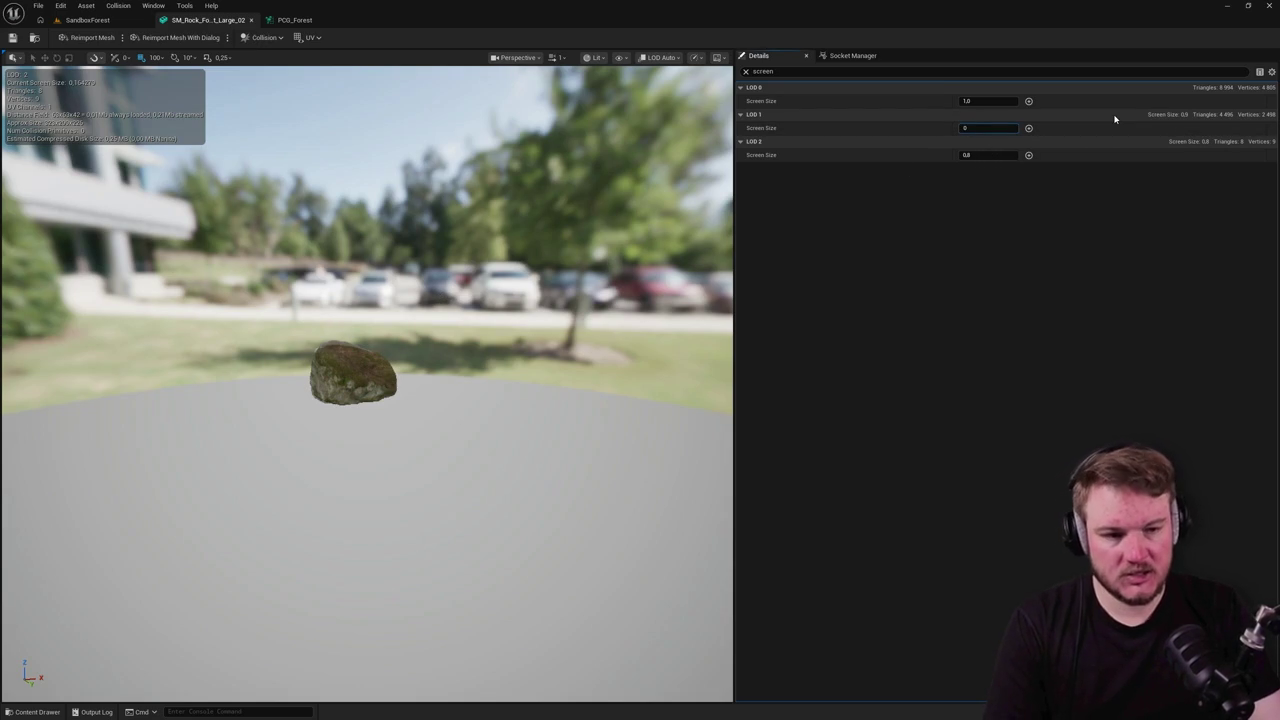
{"action": "type", "text": ".8"}
{"action": "key", "text": "Return"}
{"action": "type", "text": "0.2"}
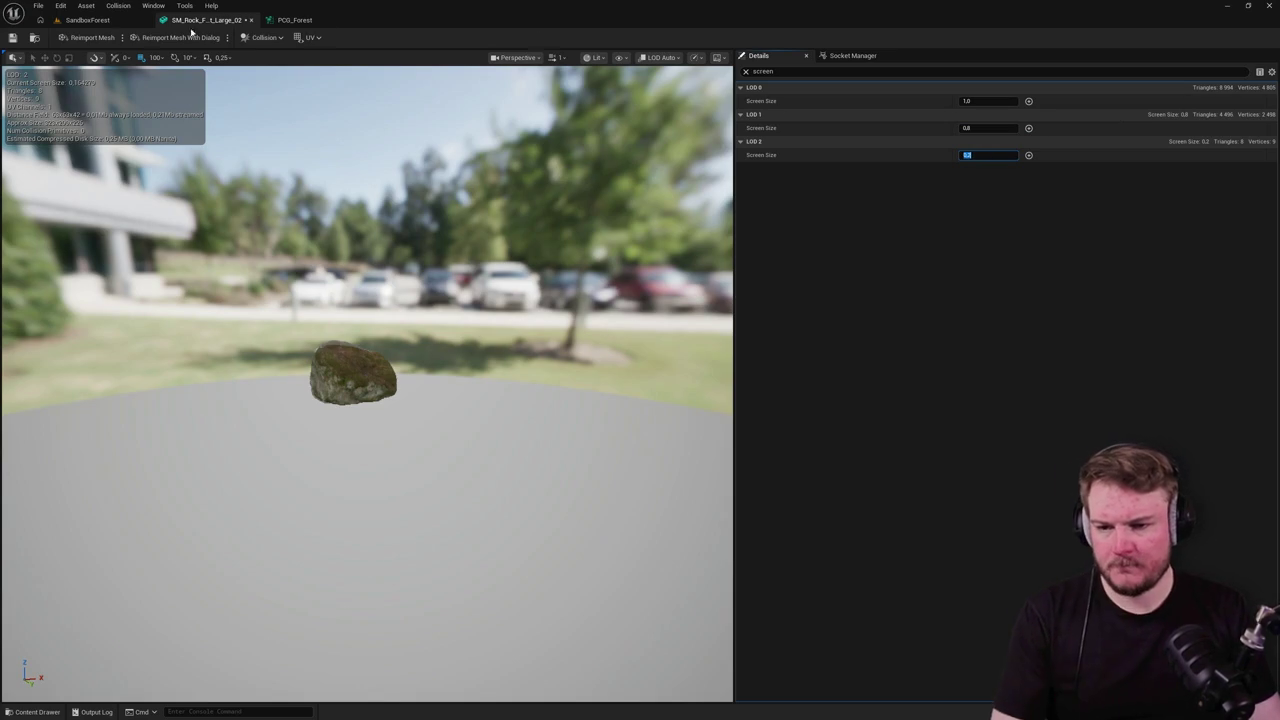
{"action": "left_click", "coordinate": [12, 37]}
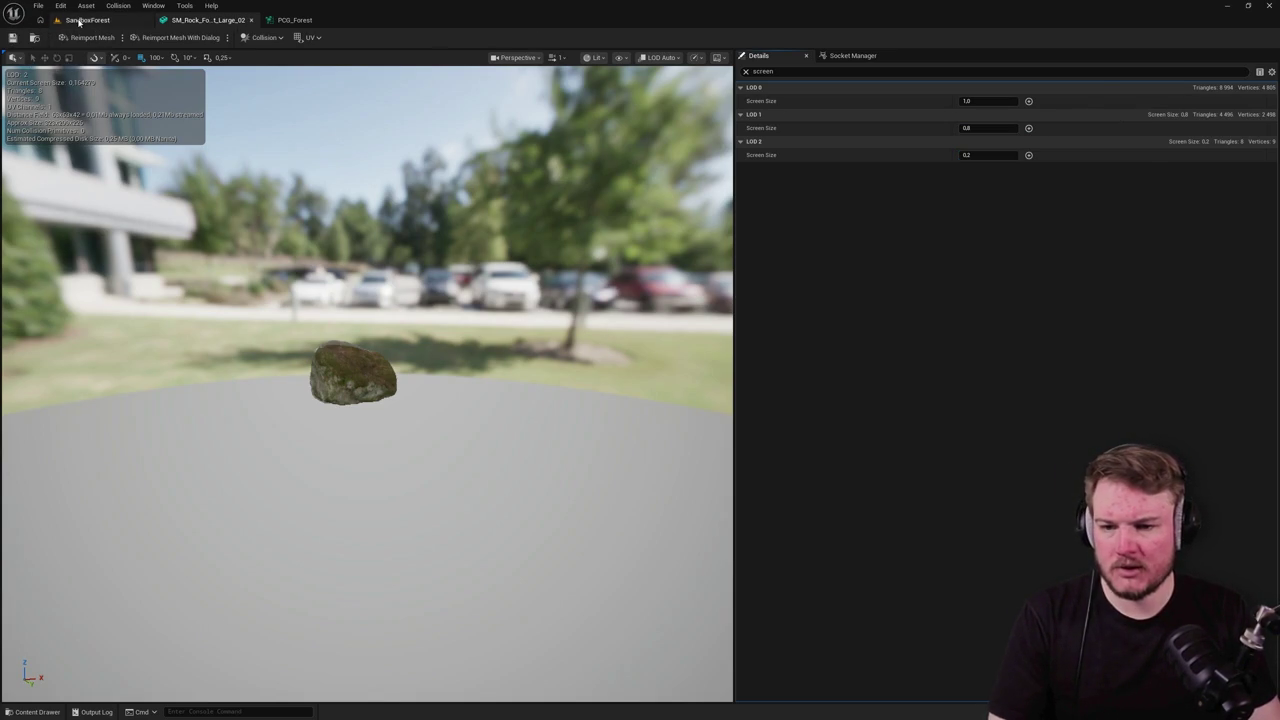
{"action": "left_click", "coordinate": [87, 20]}
{"action": "key", "text": "alt+2"}
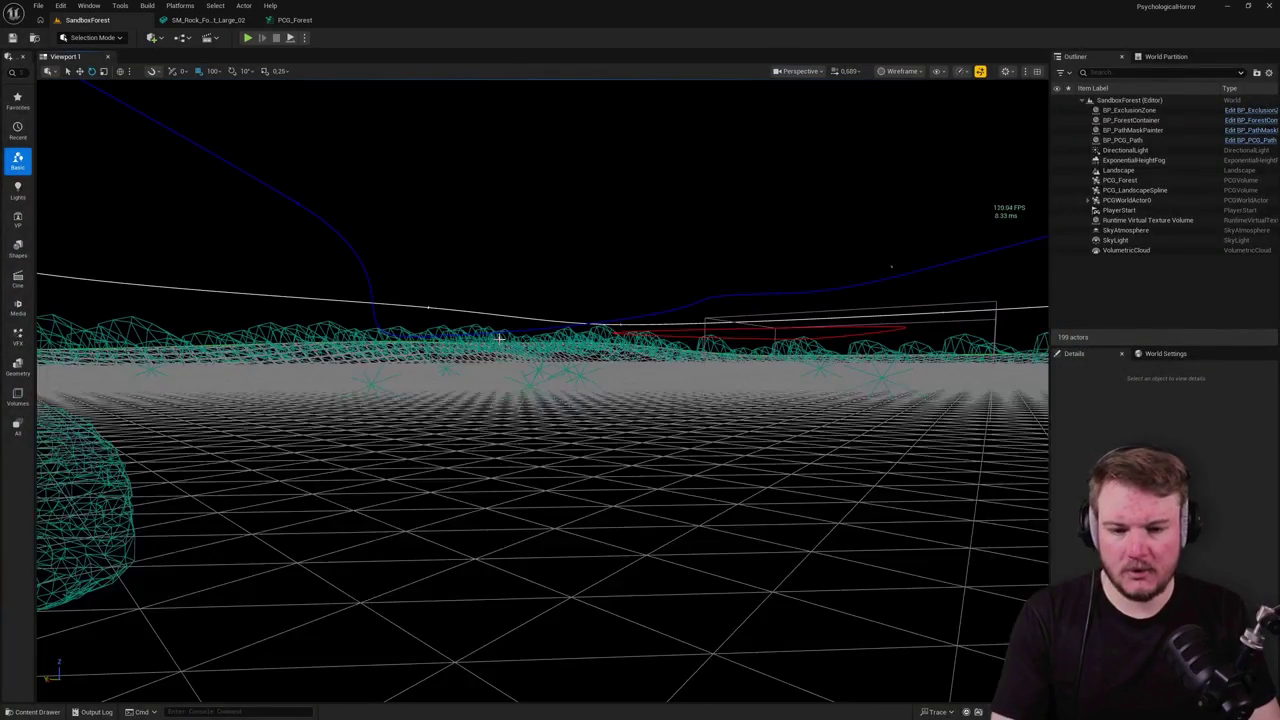
Step: Return to lit view, play SandboxForest, and walk up to the large rock
{"action": "key", "text": "alt+4"}
{"action": "mouse_move", "coordinate": [500, 339]}
{"action": "left_mouse_down"}
{"action": "mouse_move", "coordinate": [455, 295]}
{"action": "mouse_move", "coordinate": [455, 358]}
{"action": "mouse_move", "coordinate": [503, 337]}
{"action": "left_mouse_up"}
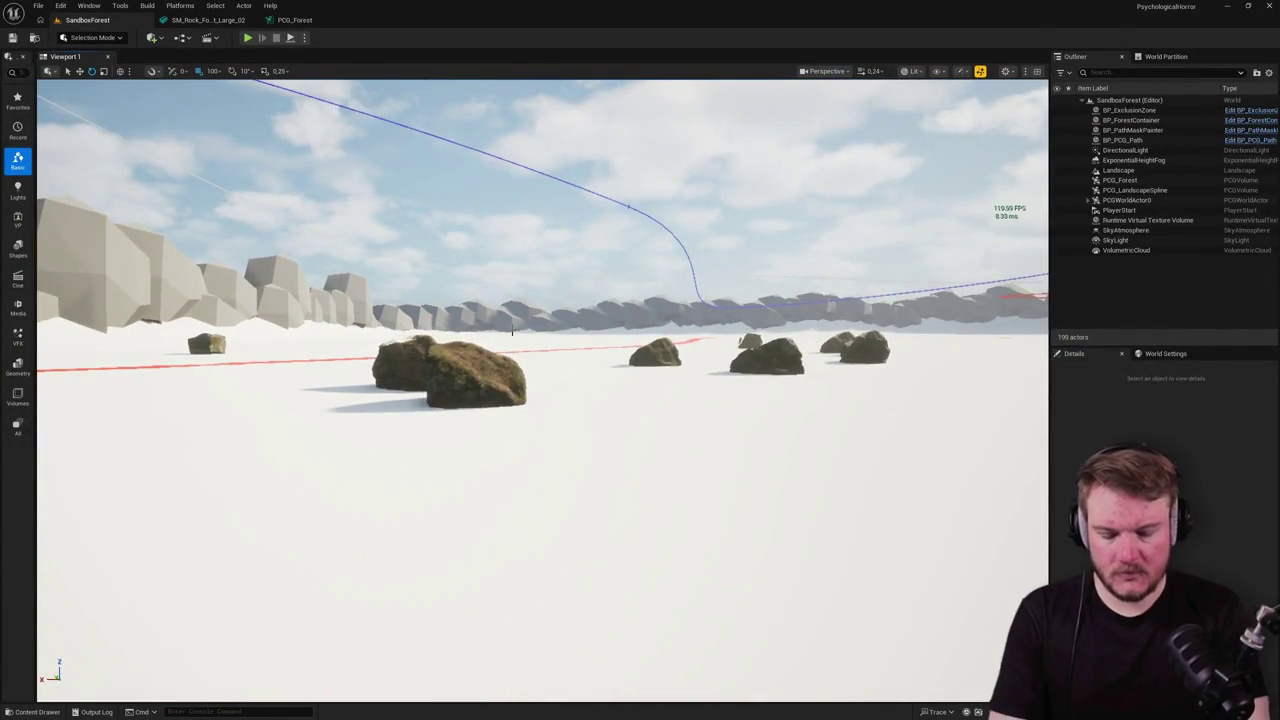
{"action": "key", "text": "alt+p"}
{"action": "left_click", "coordinate": [512, 329]}
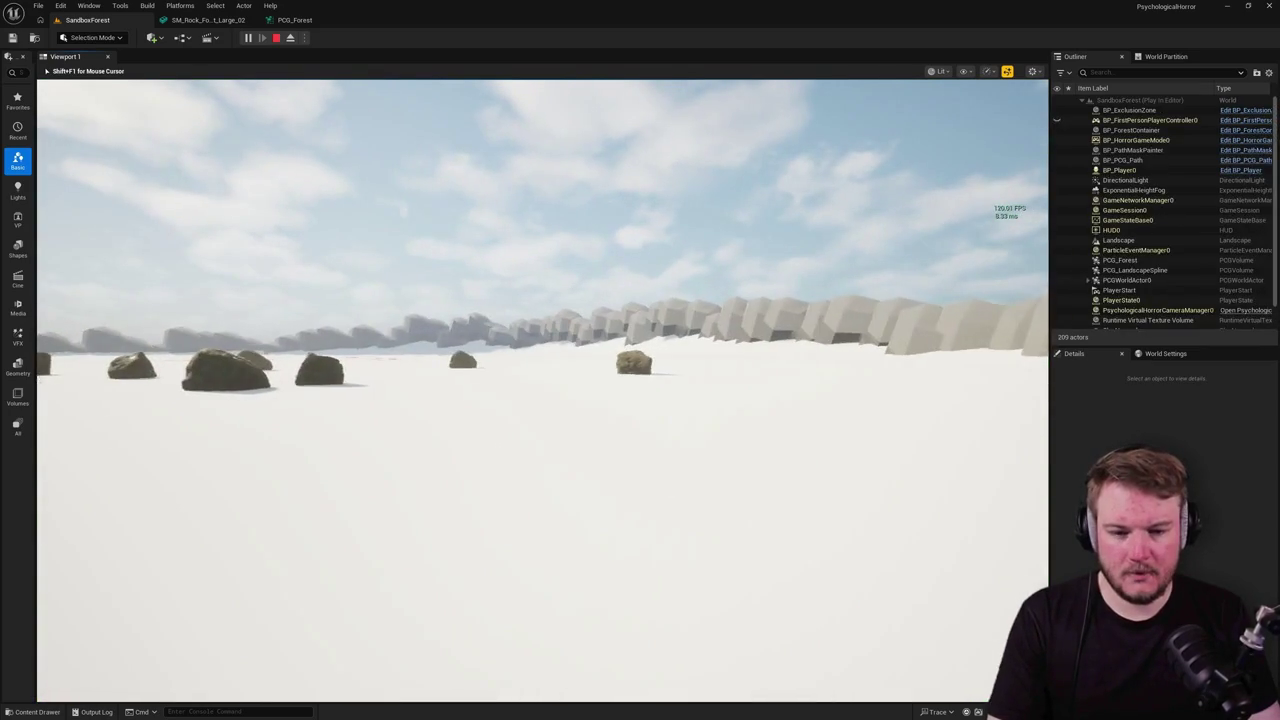
{"action": "key", "text": "w"}
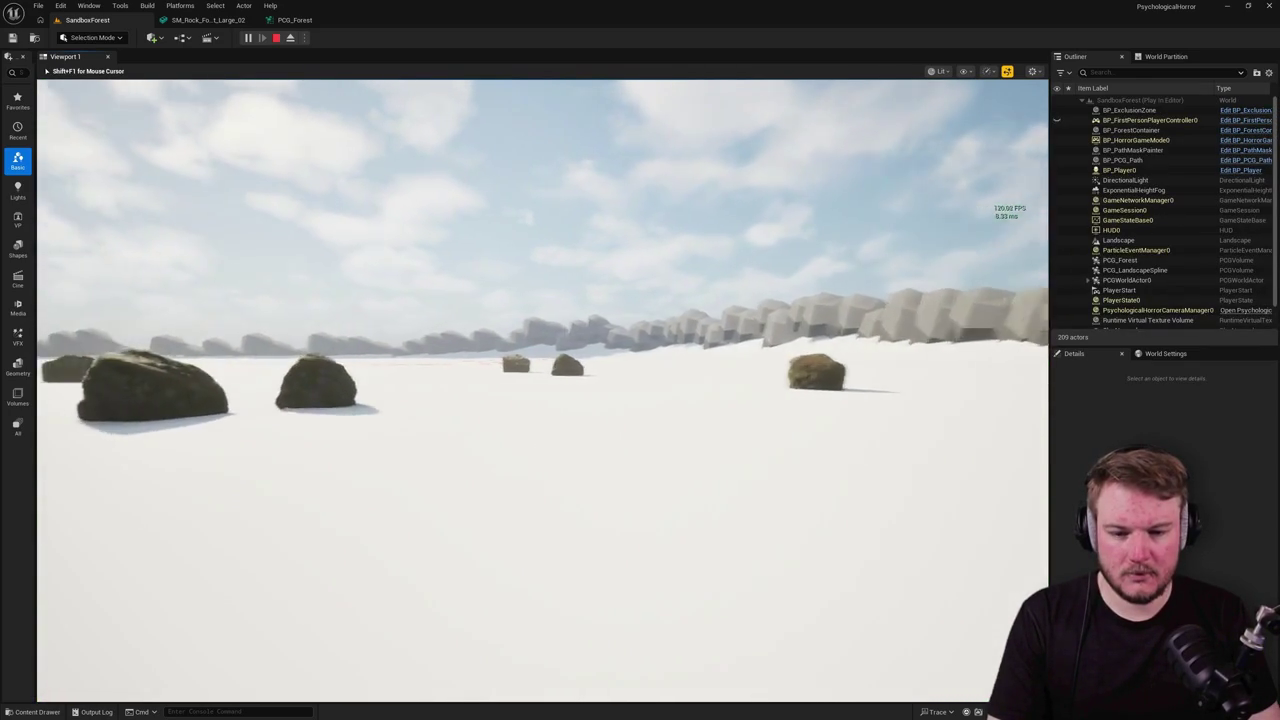
{"action": "key", "text": "w"}
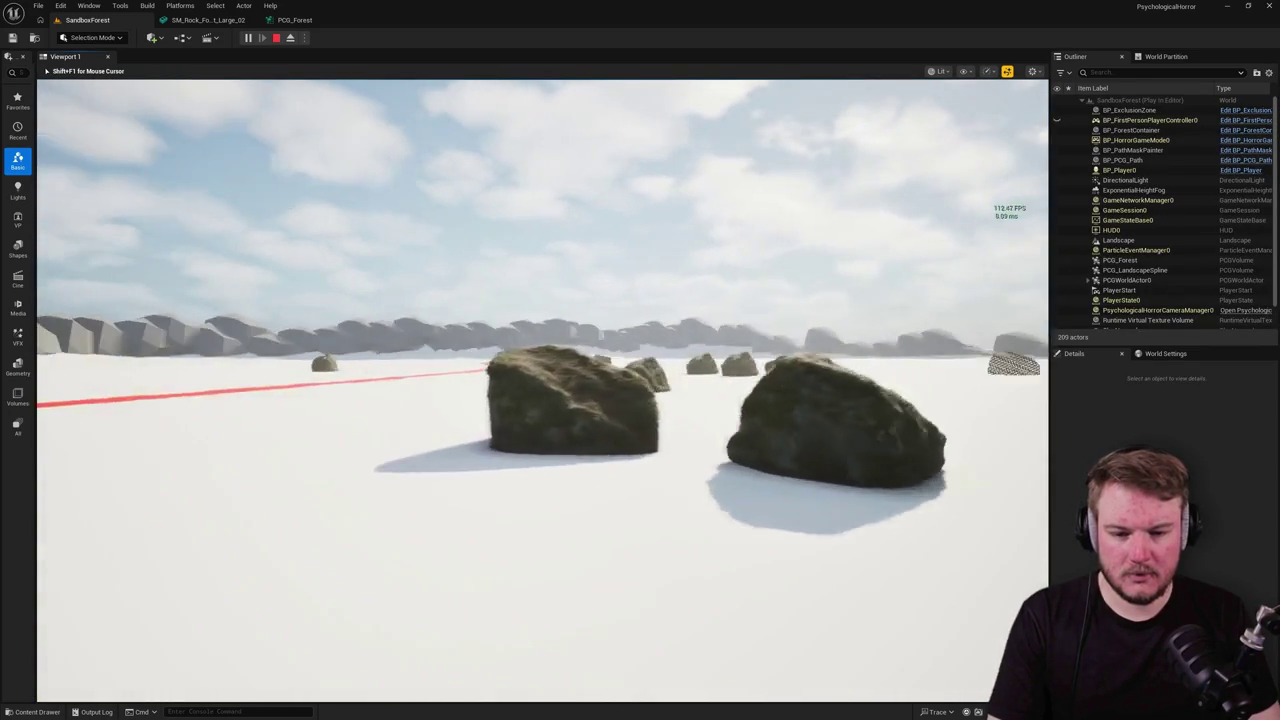
{"action": "key", "text": "w"}
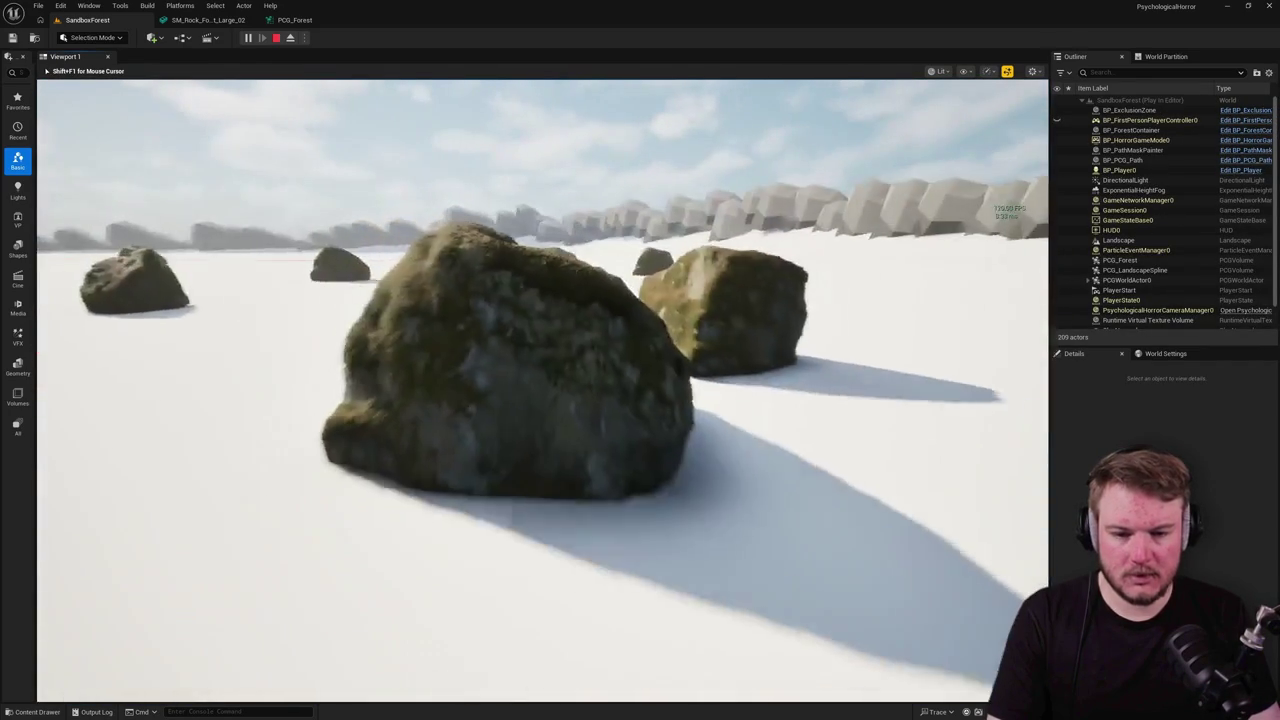
Step: Walk back and forth near the rocks to watch their LOD transitions
{"action": "key", "text": "s"}
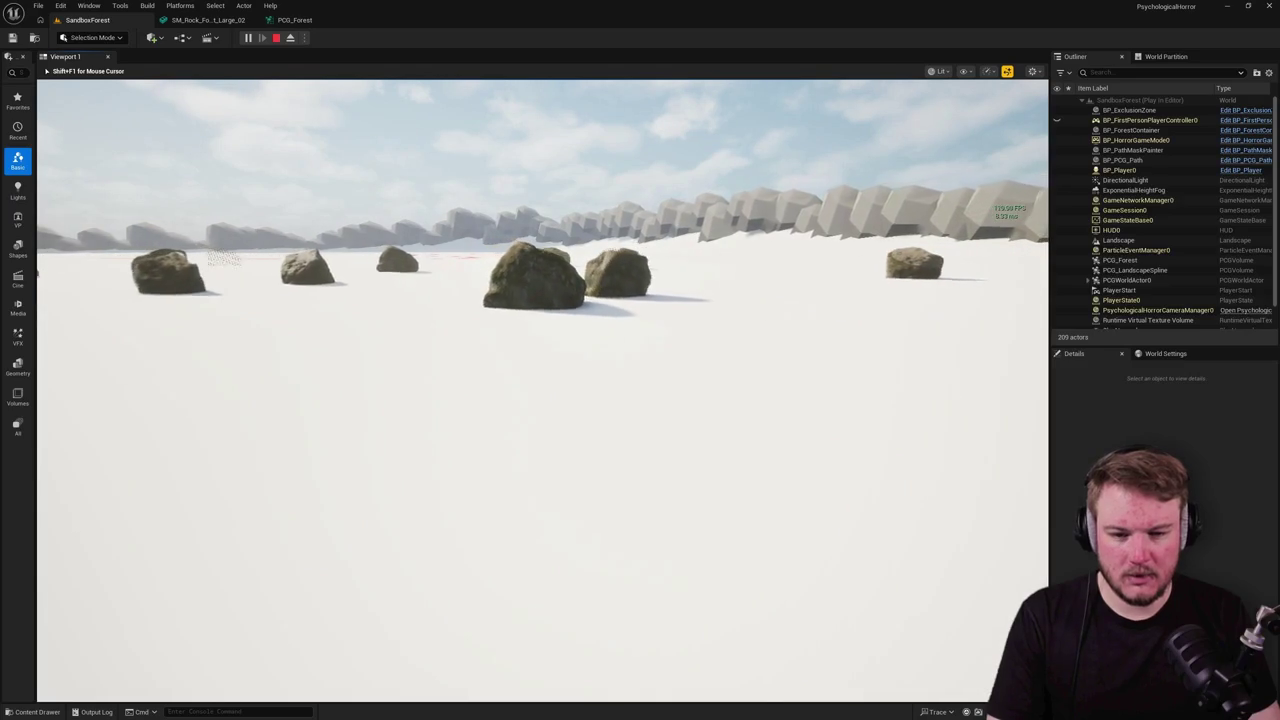
{"action": "key", "text": "w"}
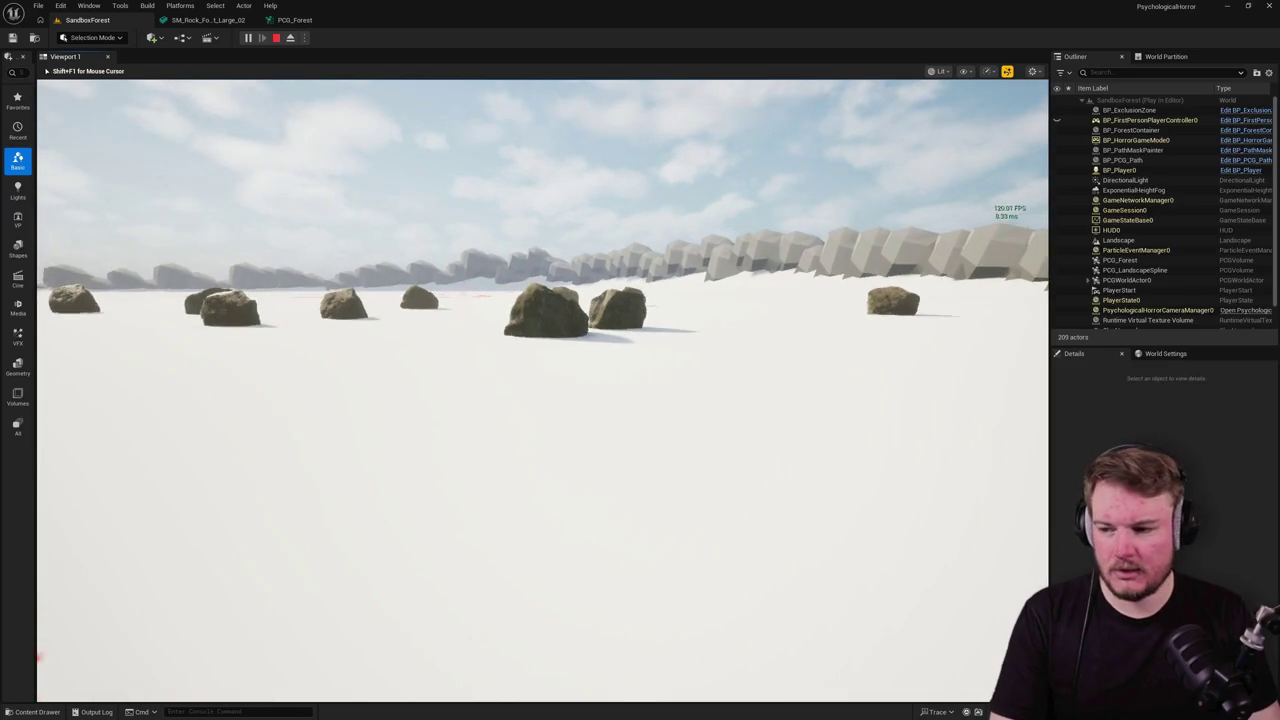
{"action": "key", "text": "w"}
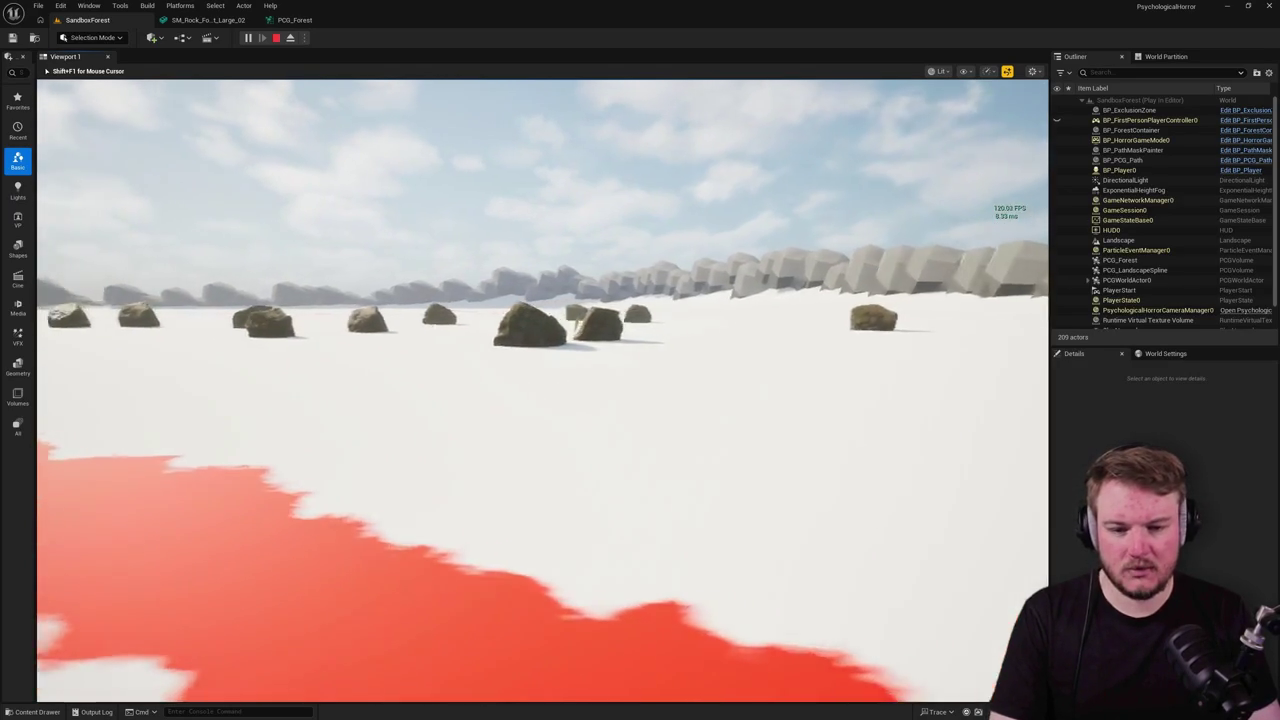
{"action": "key", "text": "w"}
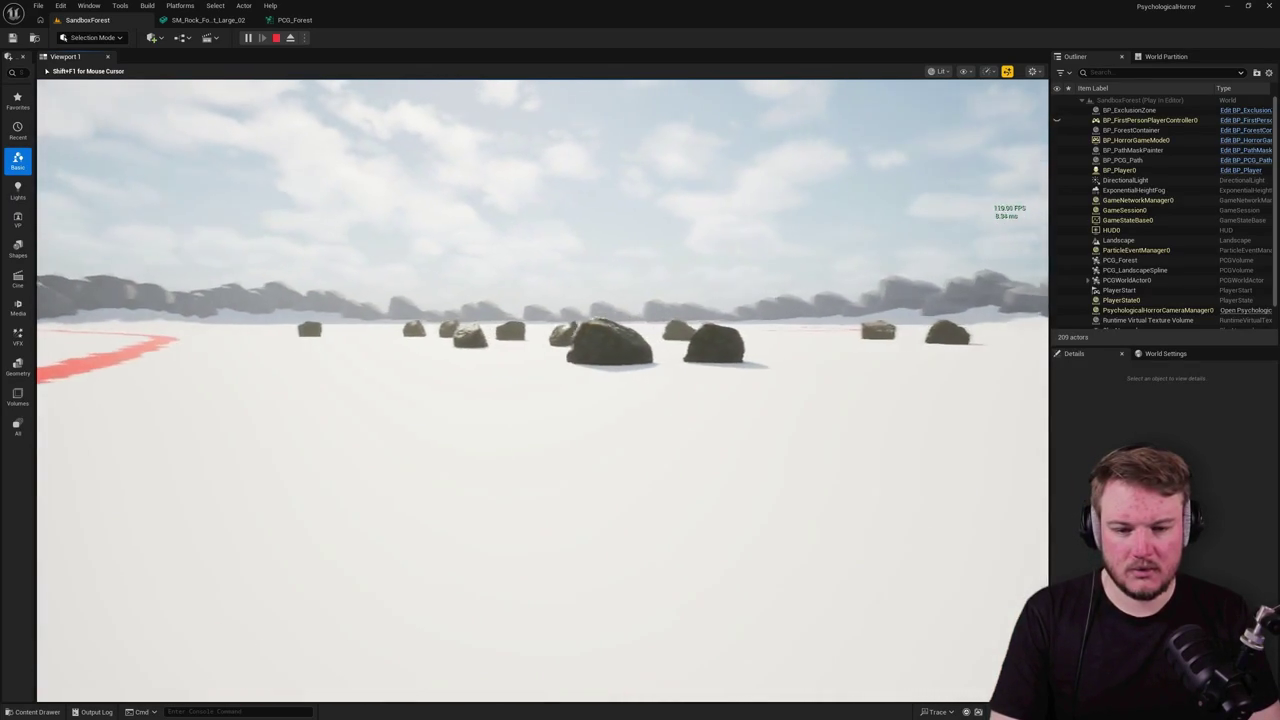
{"action": "key", "text": "w"}
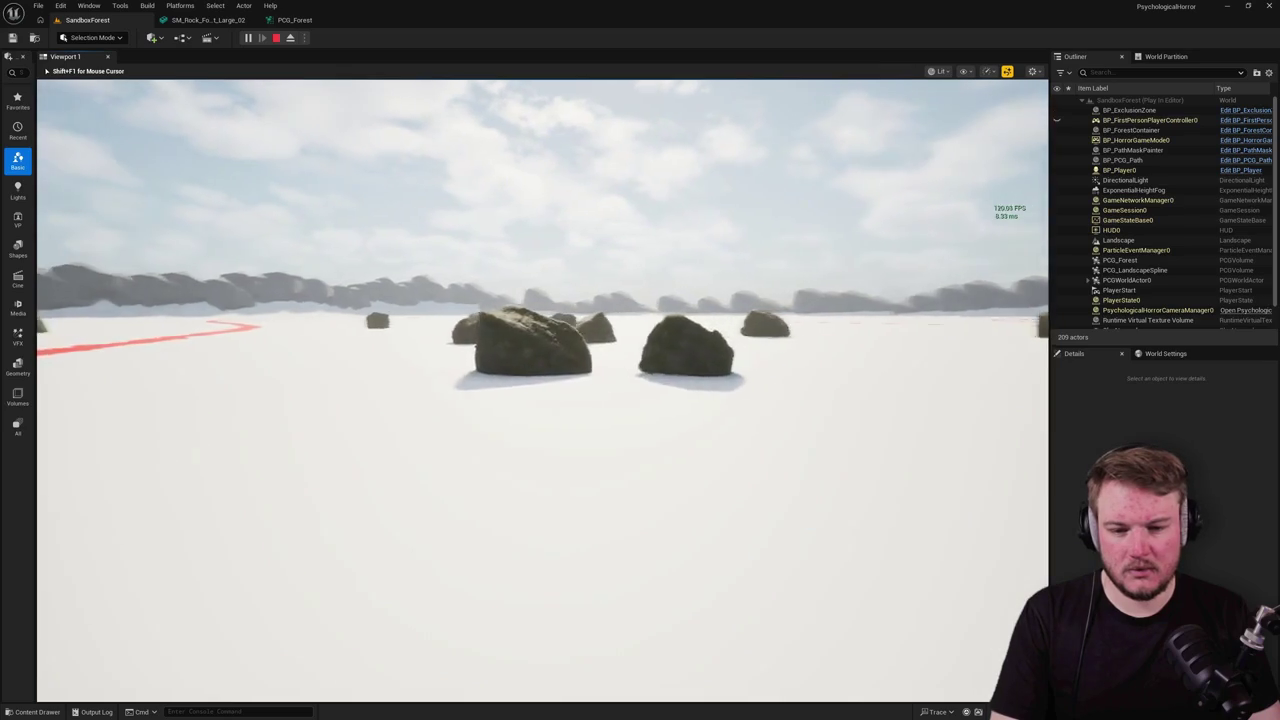
{"action": "key", "text": "s"}
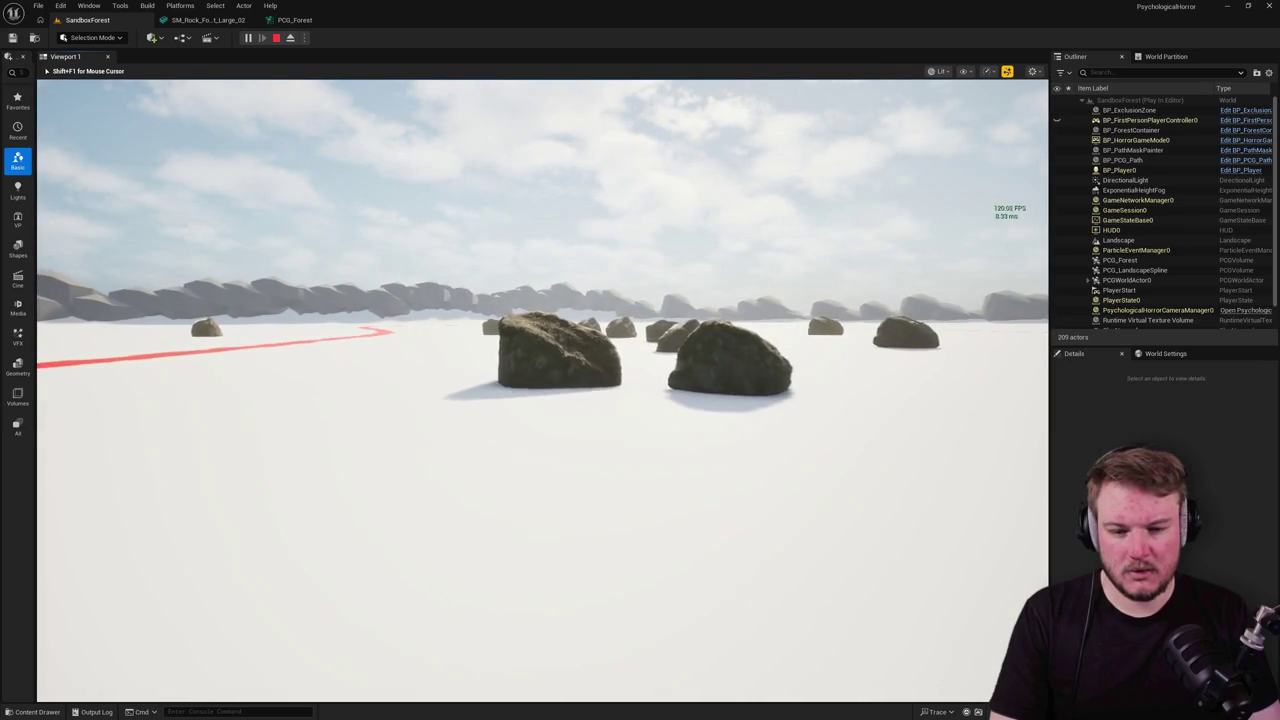
{"action": "key", "text": "s"}
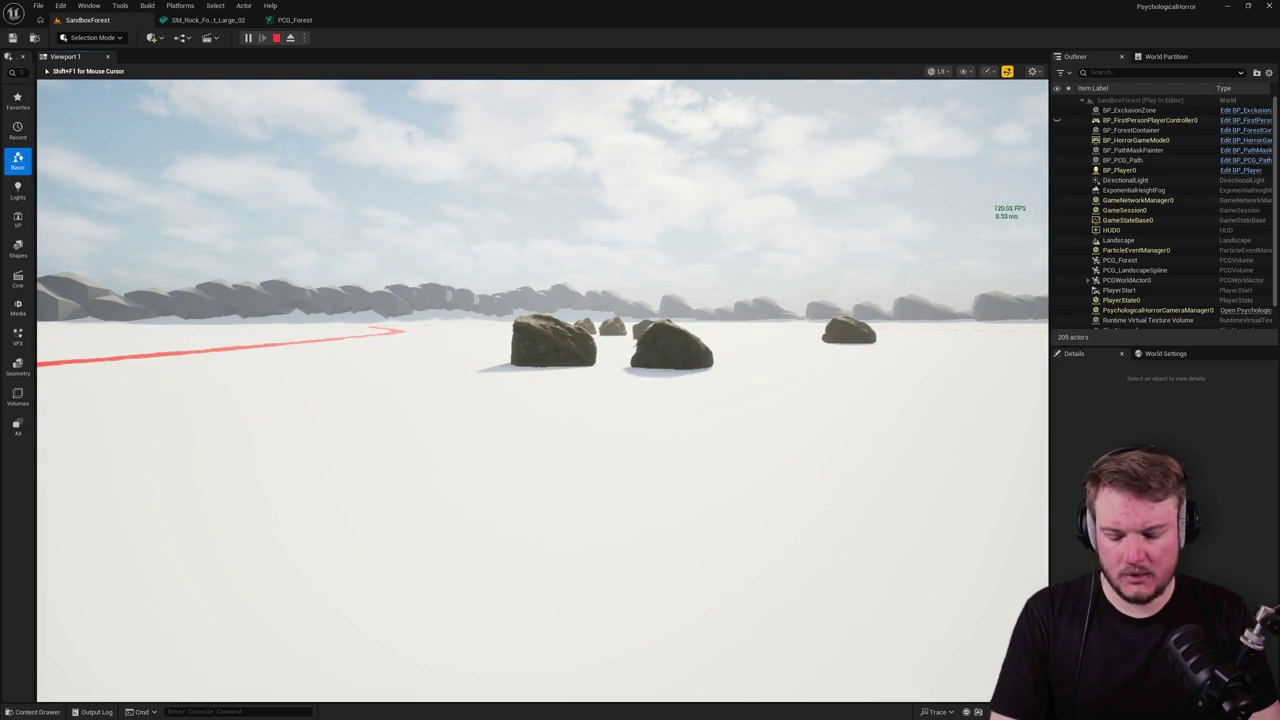
Step: Cycle wireframe, unlit and lit views in play, walk once more, then stop the test
{"action": "key", "text": "F1"}
{"action": "key", "text": "F2"}
{"action": "key", "text": "F3"}
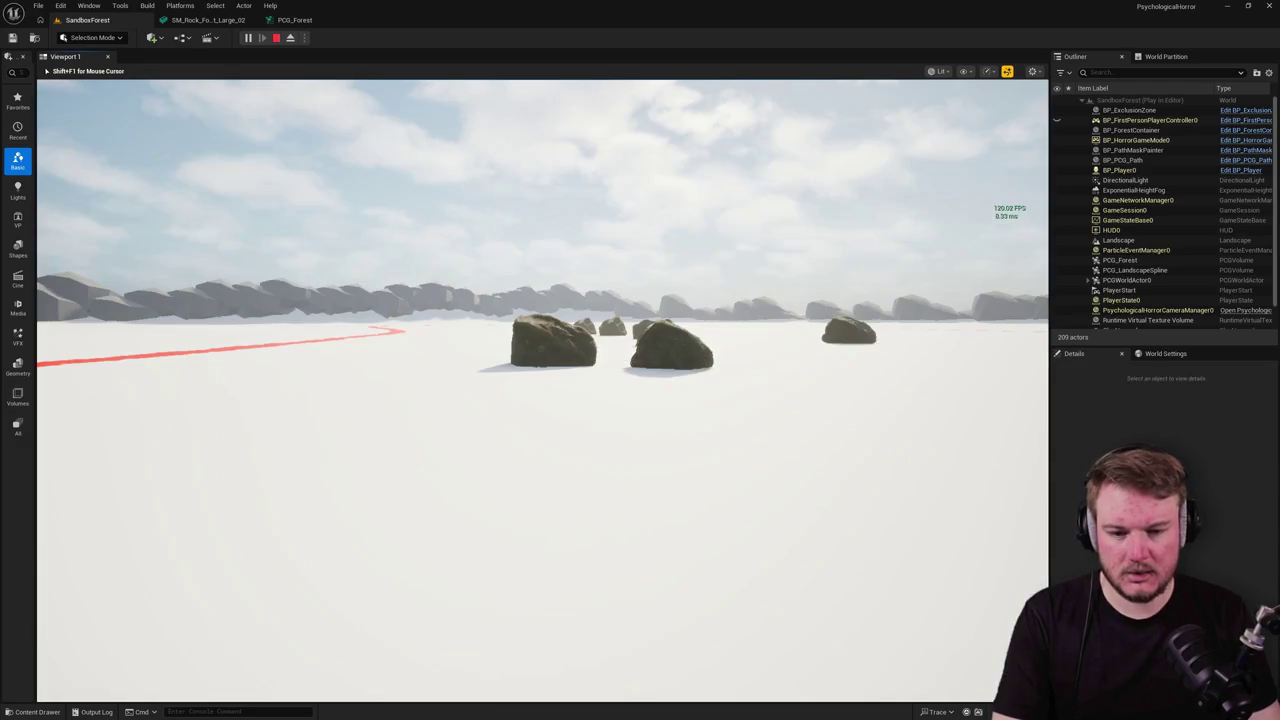
{"action": "key", "text": "w"}
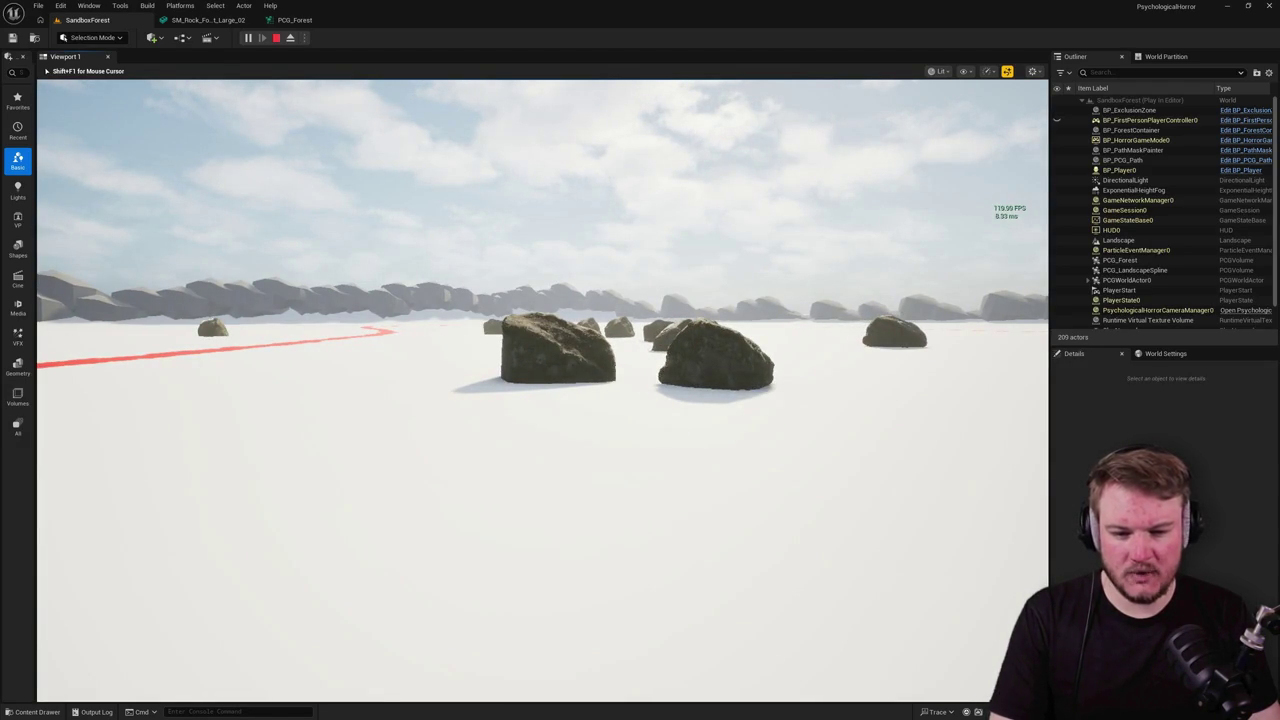
{"action": "key", "text": "s"}
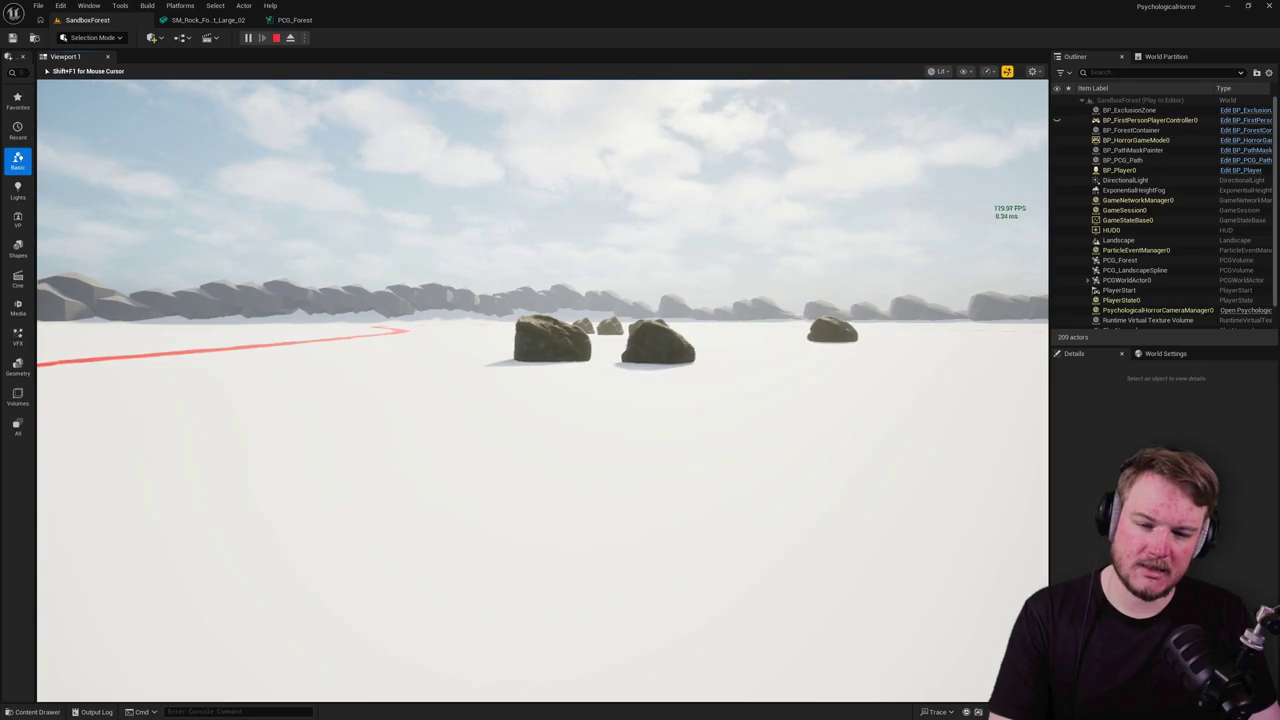
{"action": "key", "text": "Escape"}
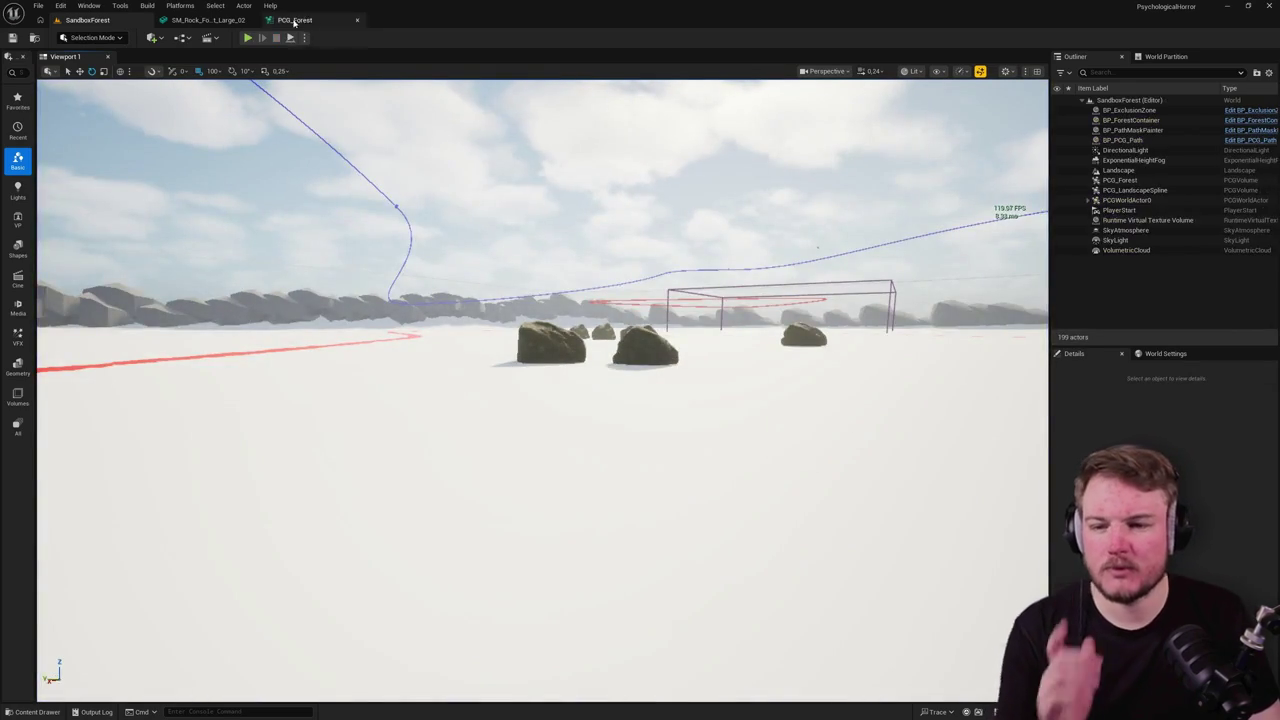
Step: Change the rock's LOD 2 screen size to 0.1 and go back to SandboxForest
{"action": "left_click", "coordinate": [205, 20]}
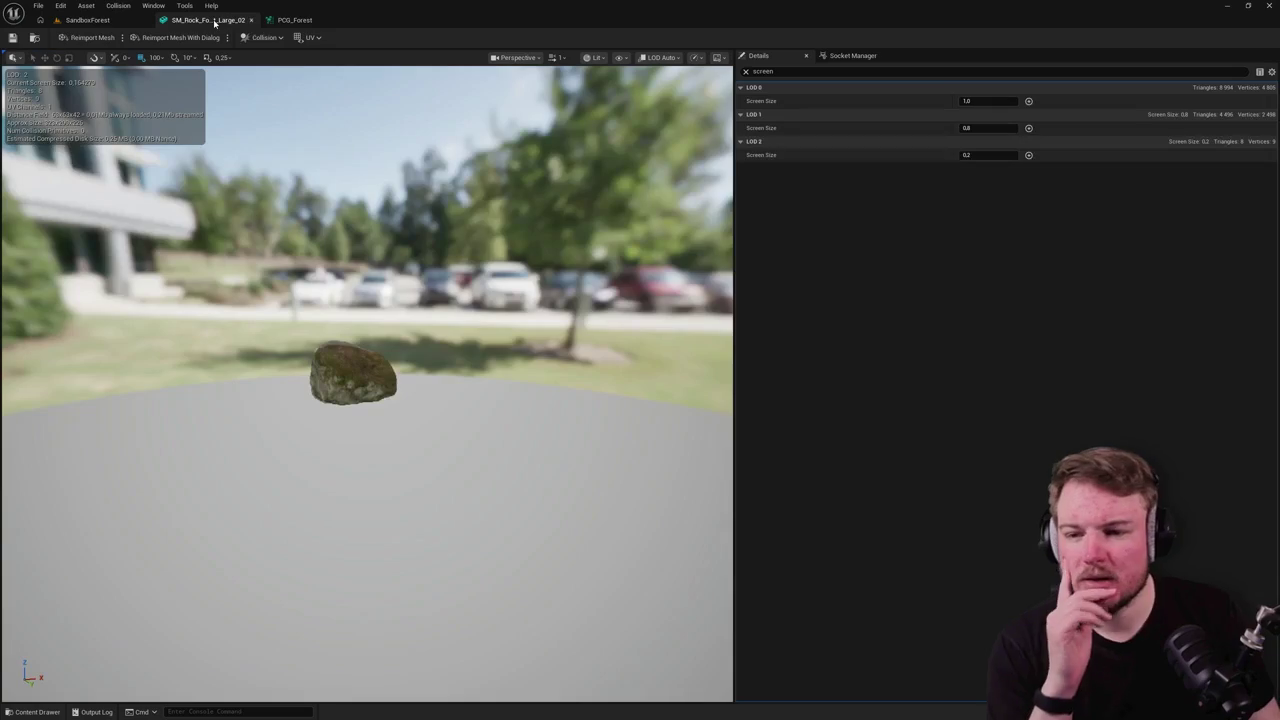
{"action": "left_click", "coordinate": [1000, 155]}
{"action": "type", "text": "0.1"}
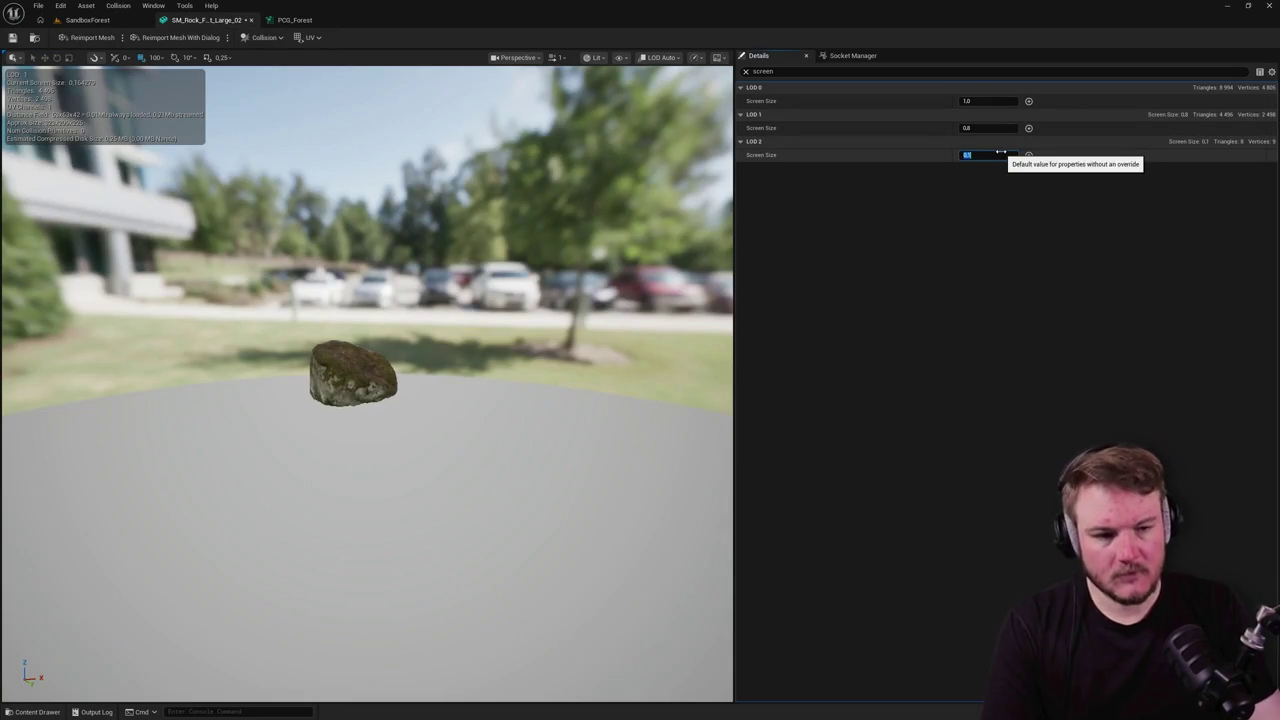
{"action": "key", "text": "Return"}
{"action": "scroll", "coordinate": [358, 375], "scroll_direction": "down", "scroll_amount": 2}
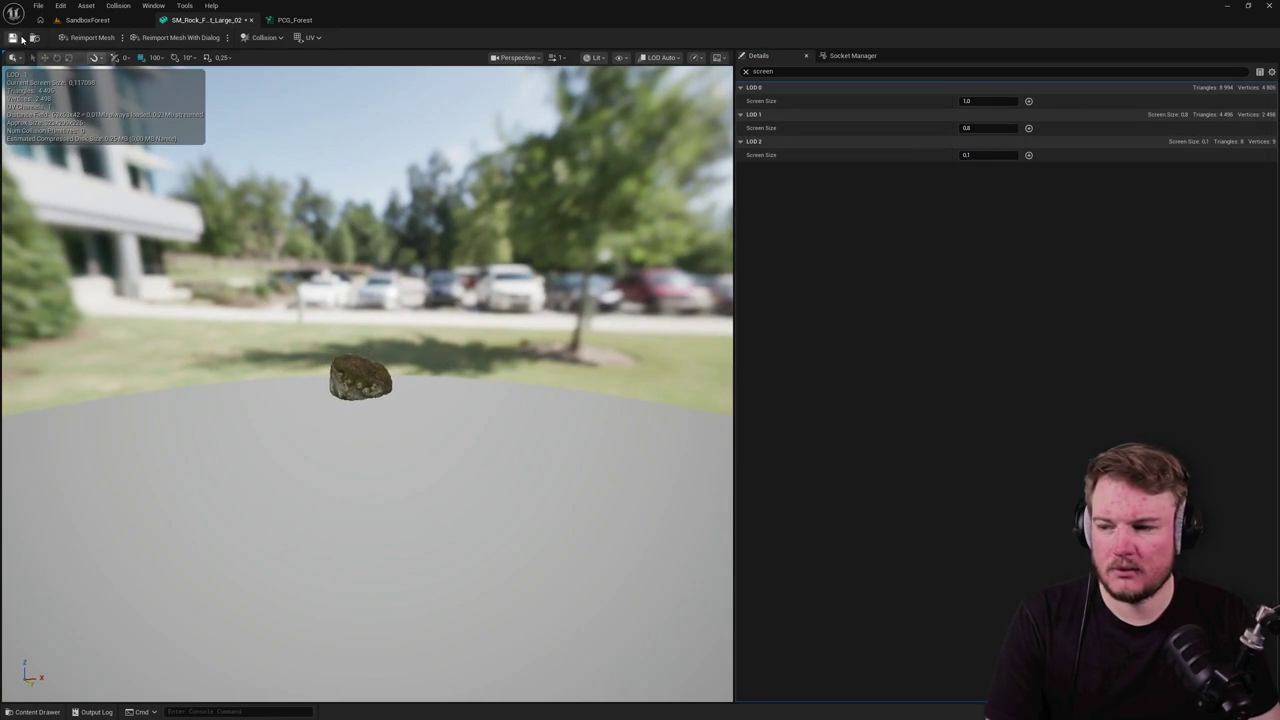
{"action": "left_click", "coordinate": [72, 20]}
{"action": "key", "text": "alt+p"}
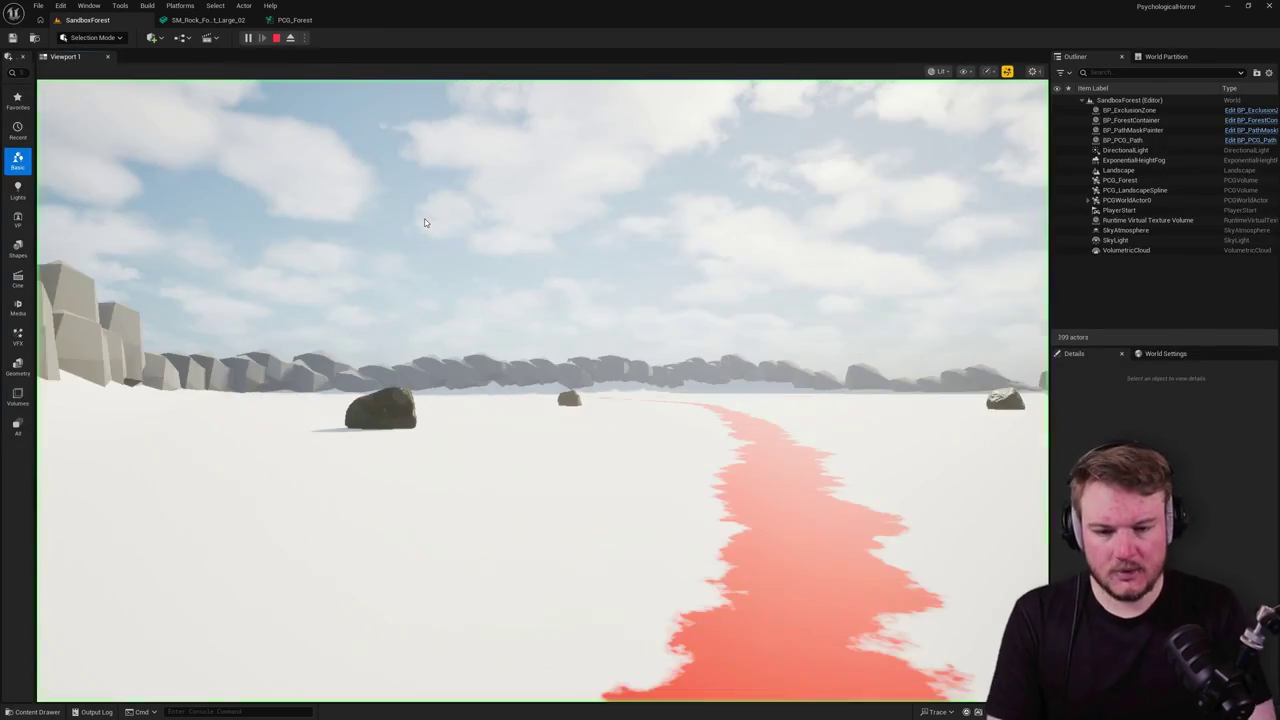
{"action": "key", "text": "w"}
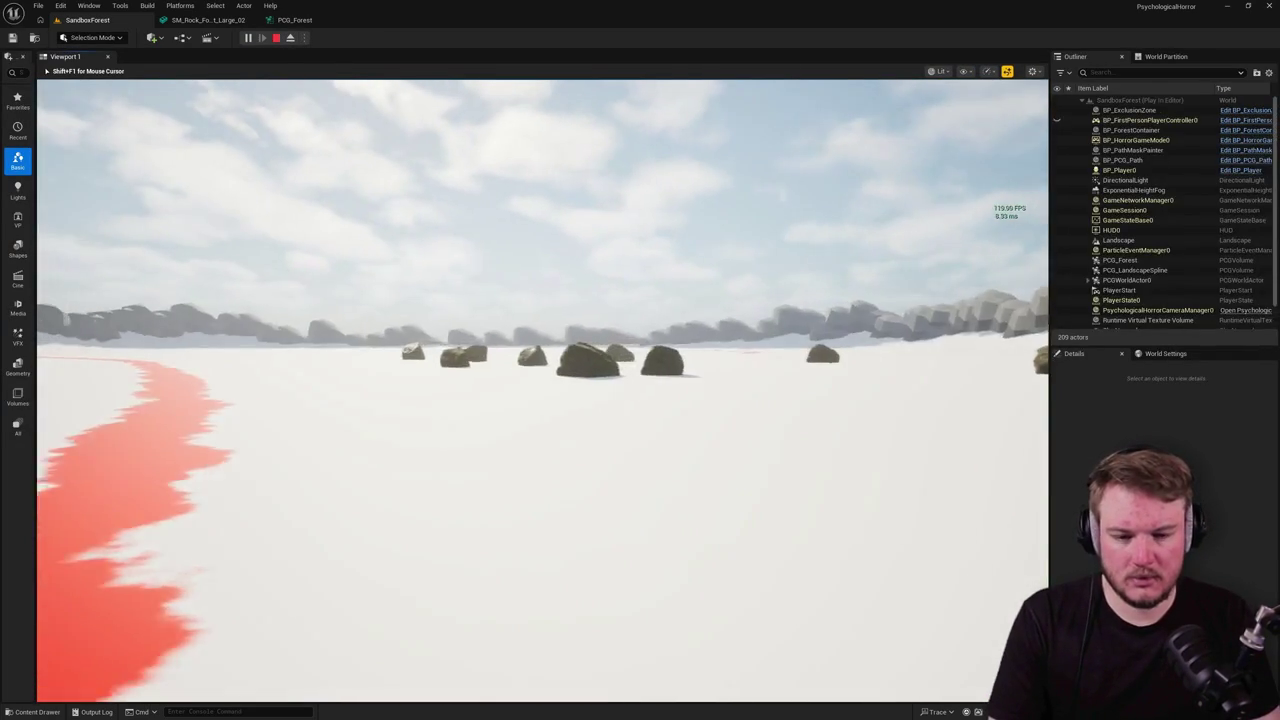
{"action": "key", "text": "w"}
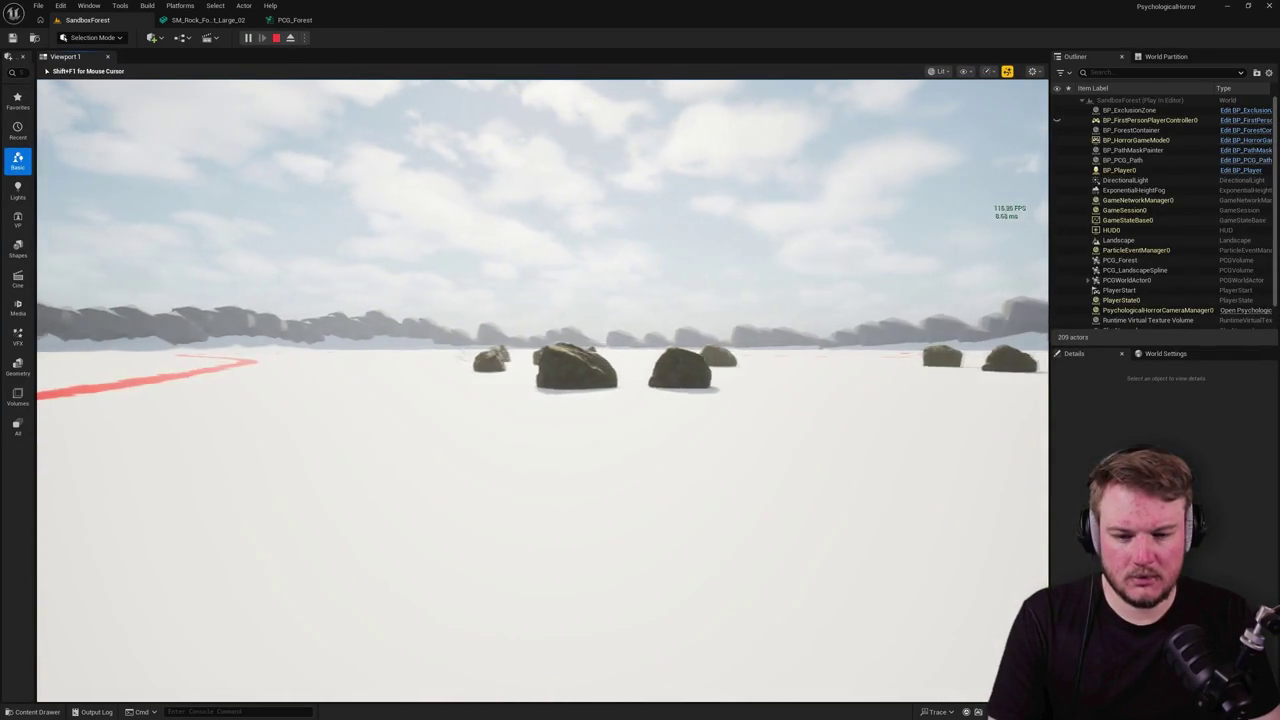
{"action": "key", "text": "w"}
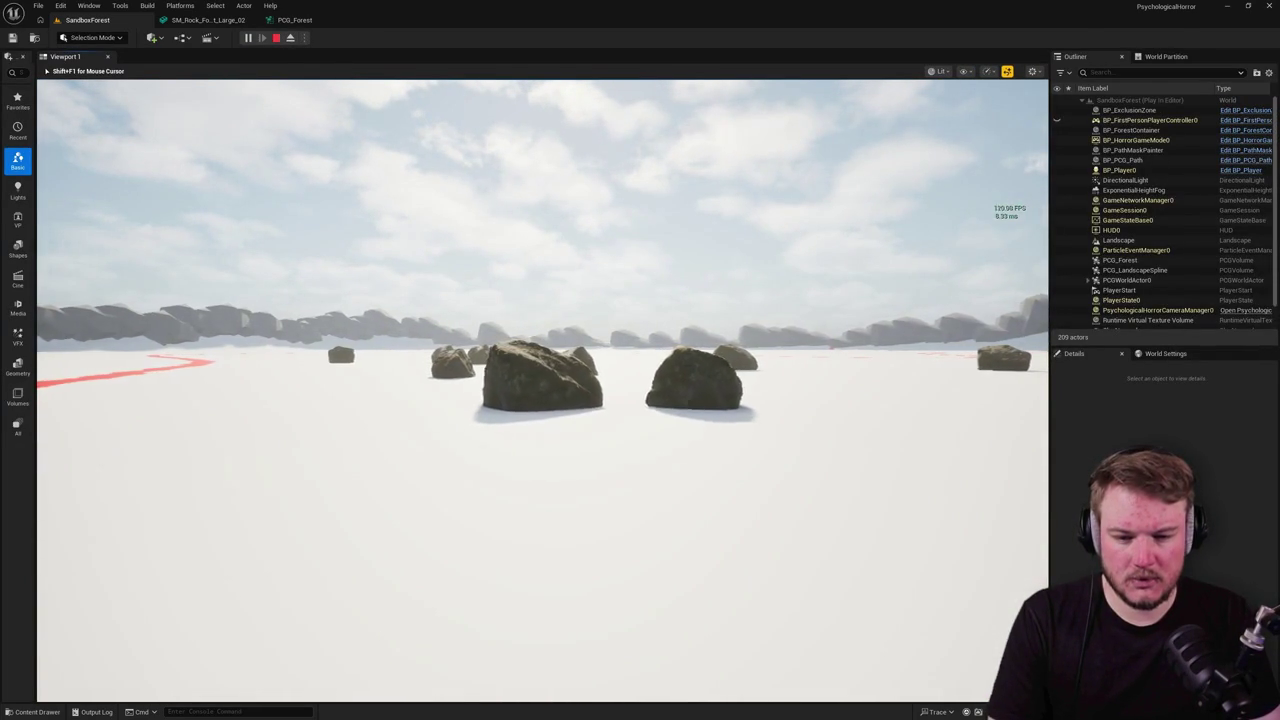
{"action": "key", "text": "w"}
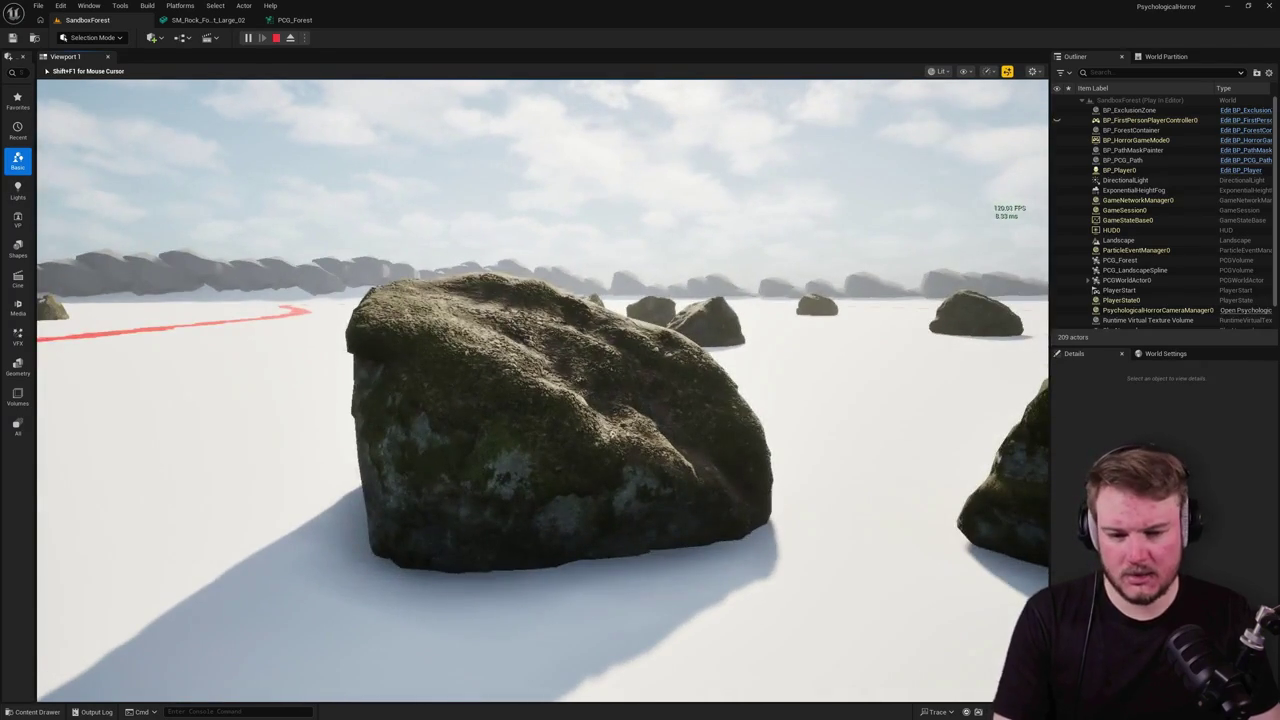
{"action": "key", "text": "s"}
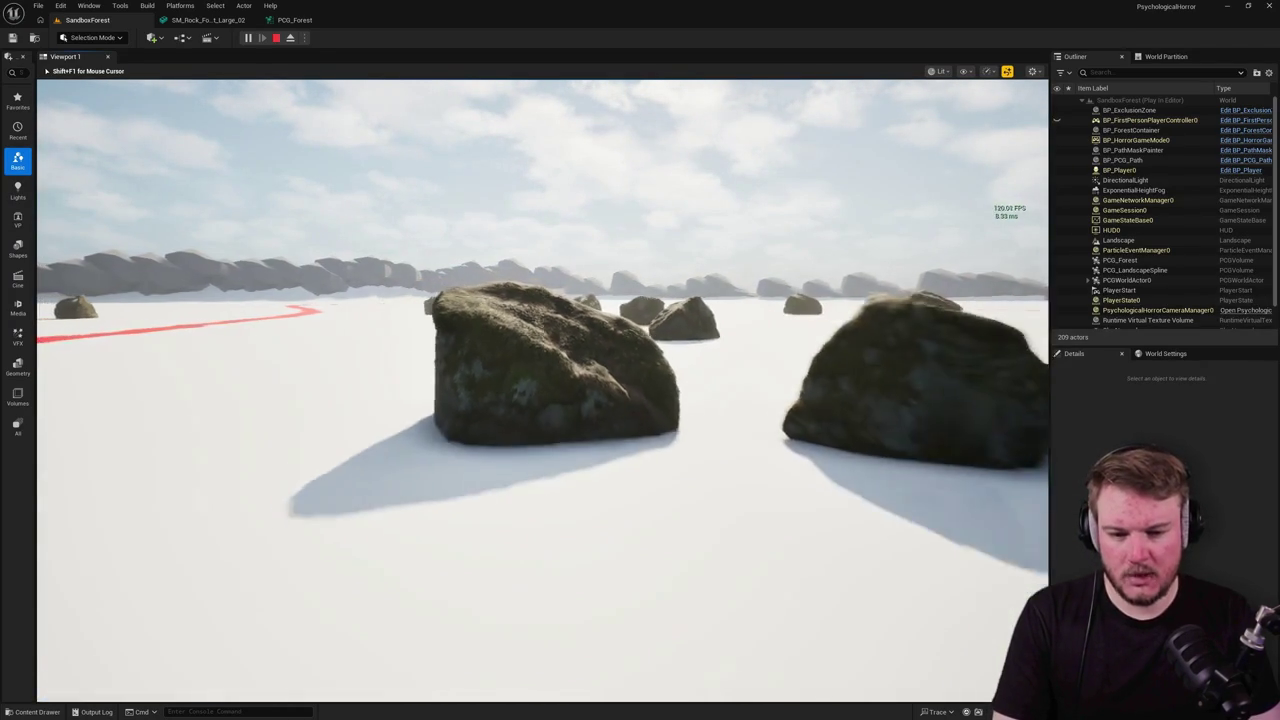
{"action": "key", "text": "s"}
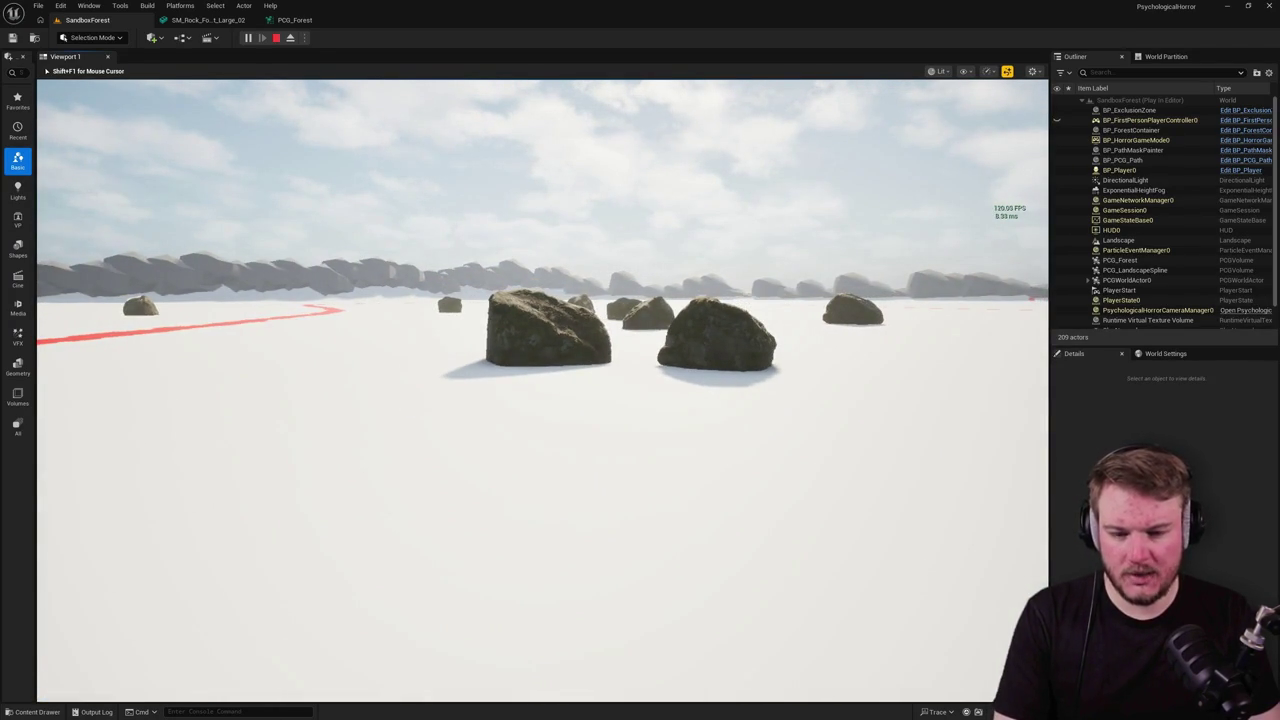
{"action": "key", "text": "F1"}
{"action": "key", "text": "F2"}
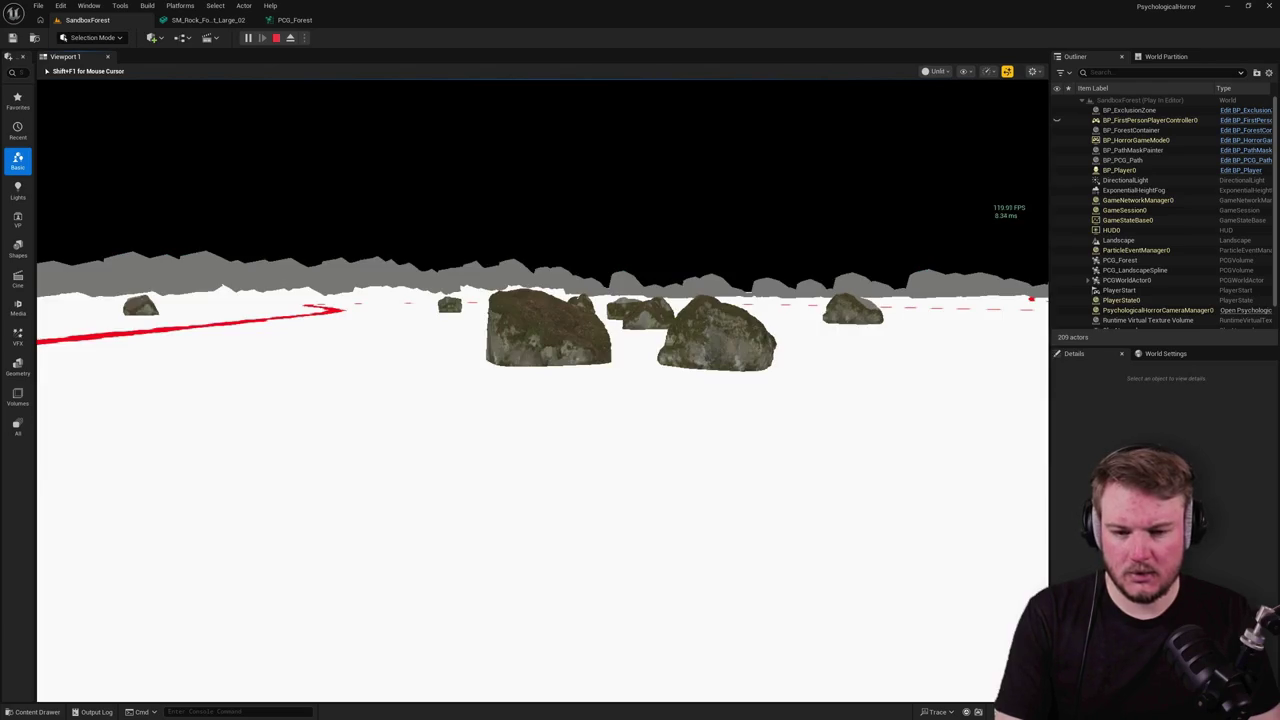
{"action": "key", "text": "F3"}
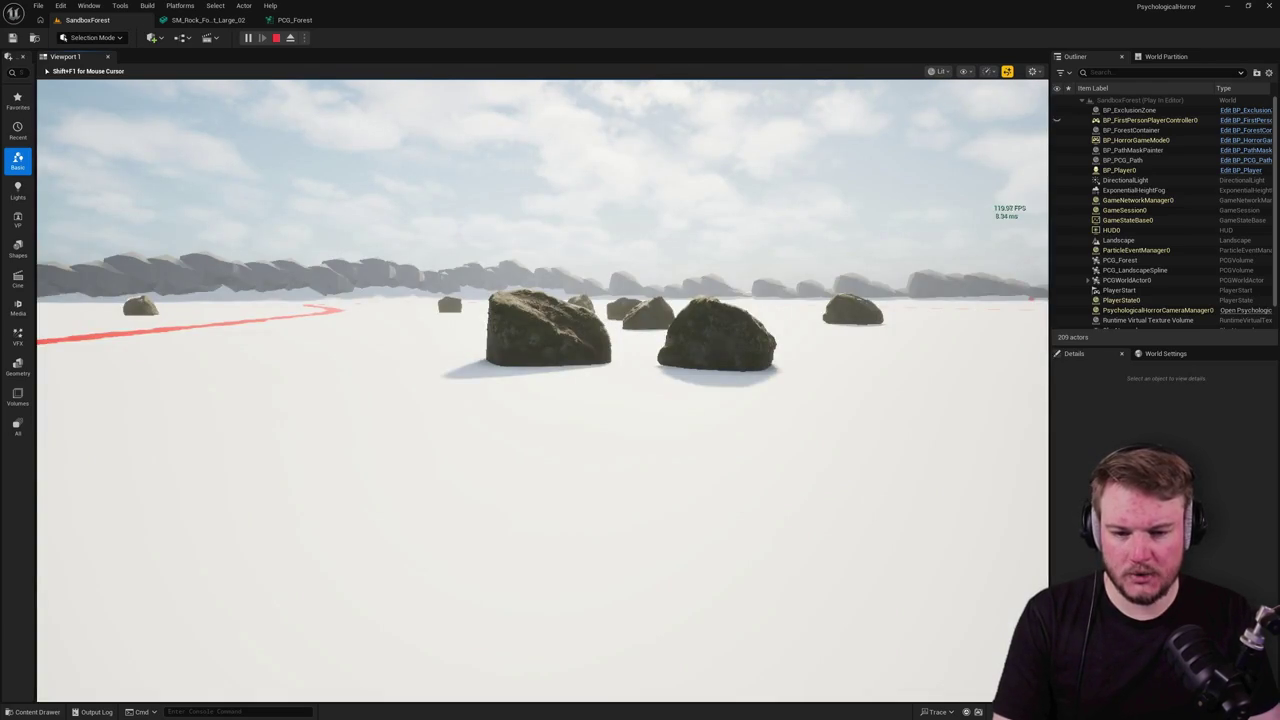
{"action": "key", "text": "s"}
{"action": "key", "text": "s"}
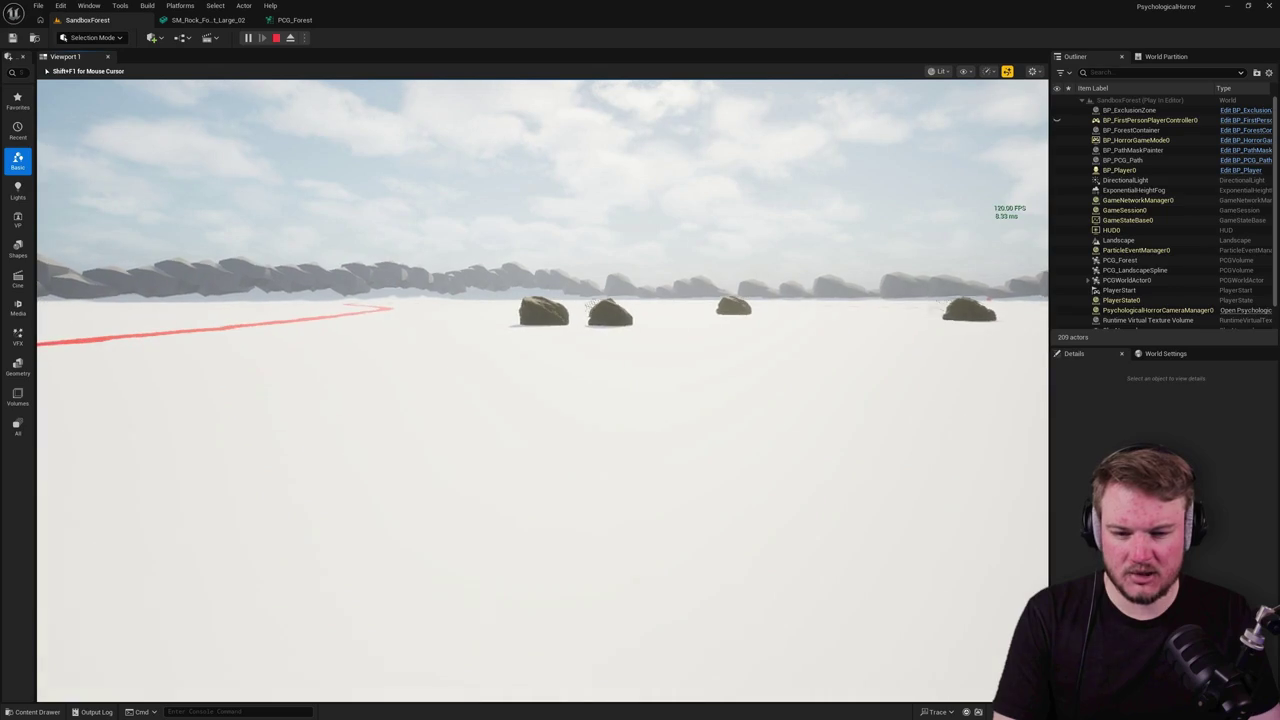
{"action": "key", "text": "F1"}
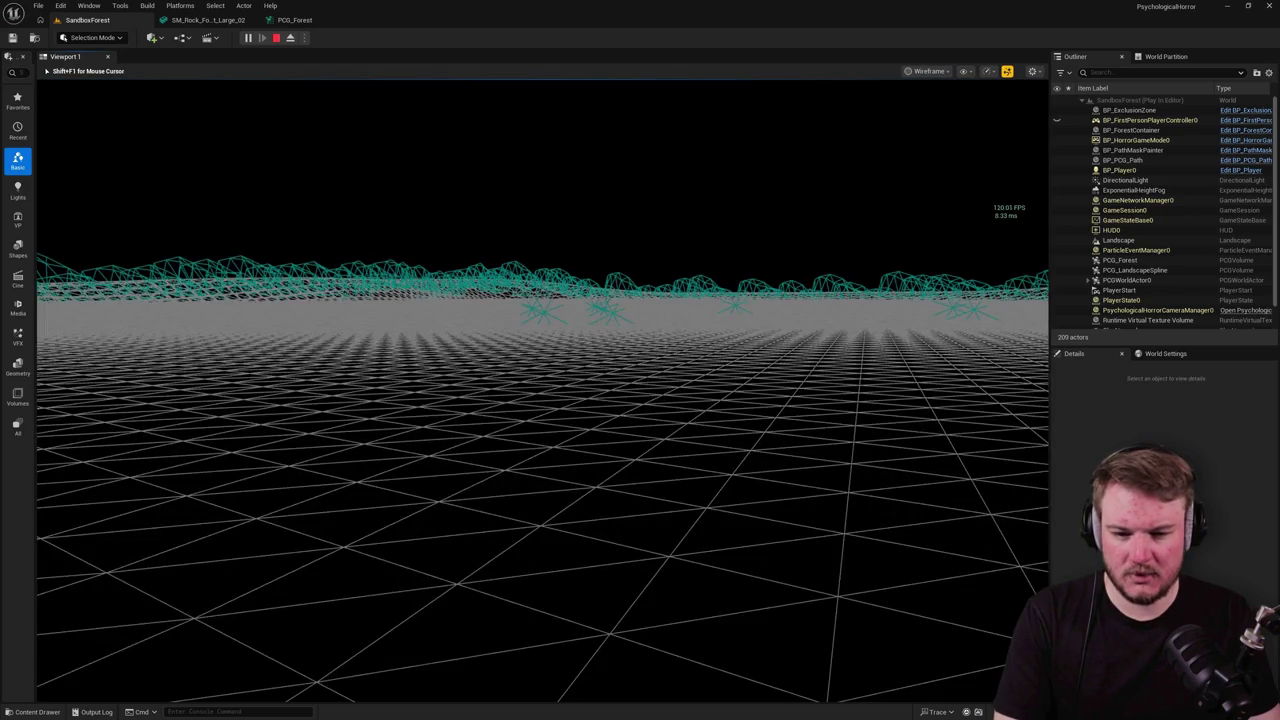
{"action": "key", "text": "w"}
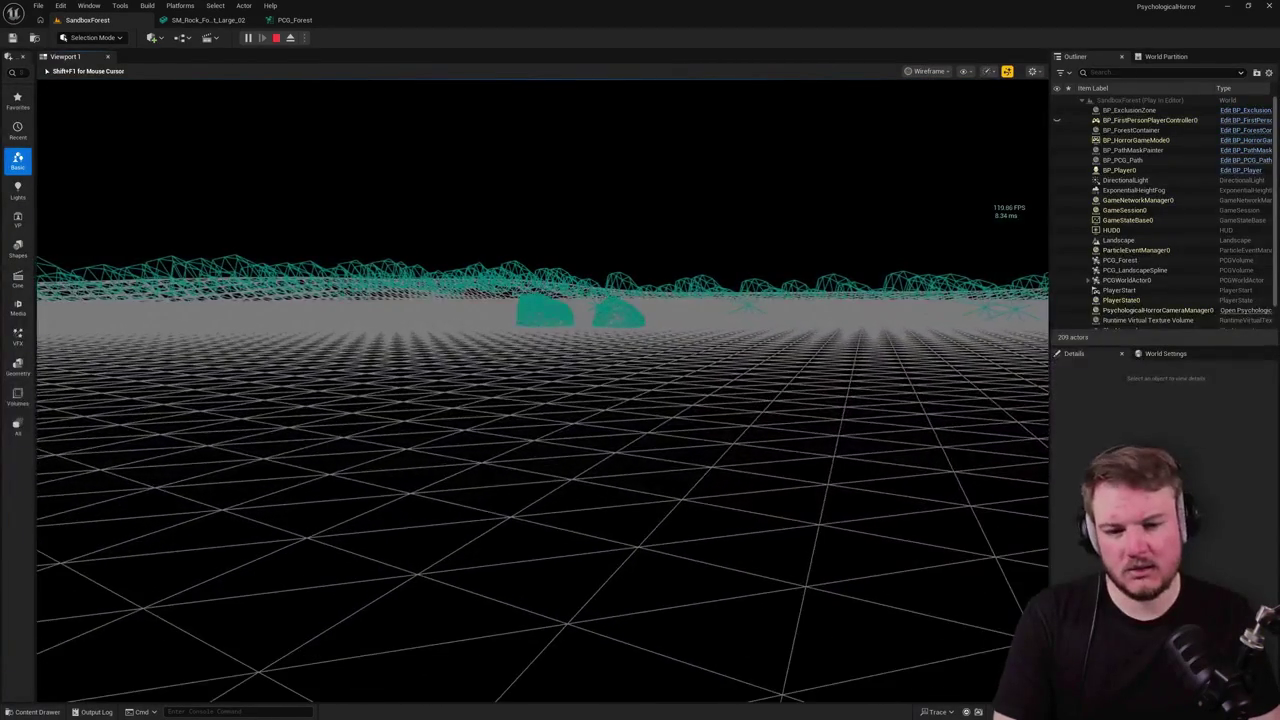
{"action": "key", "text": "F3"}
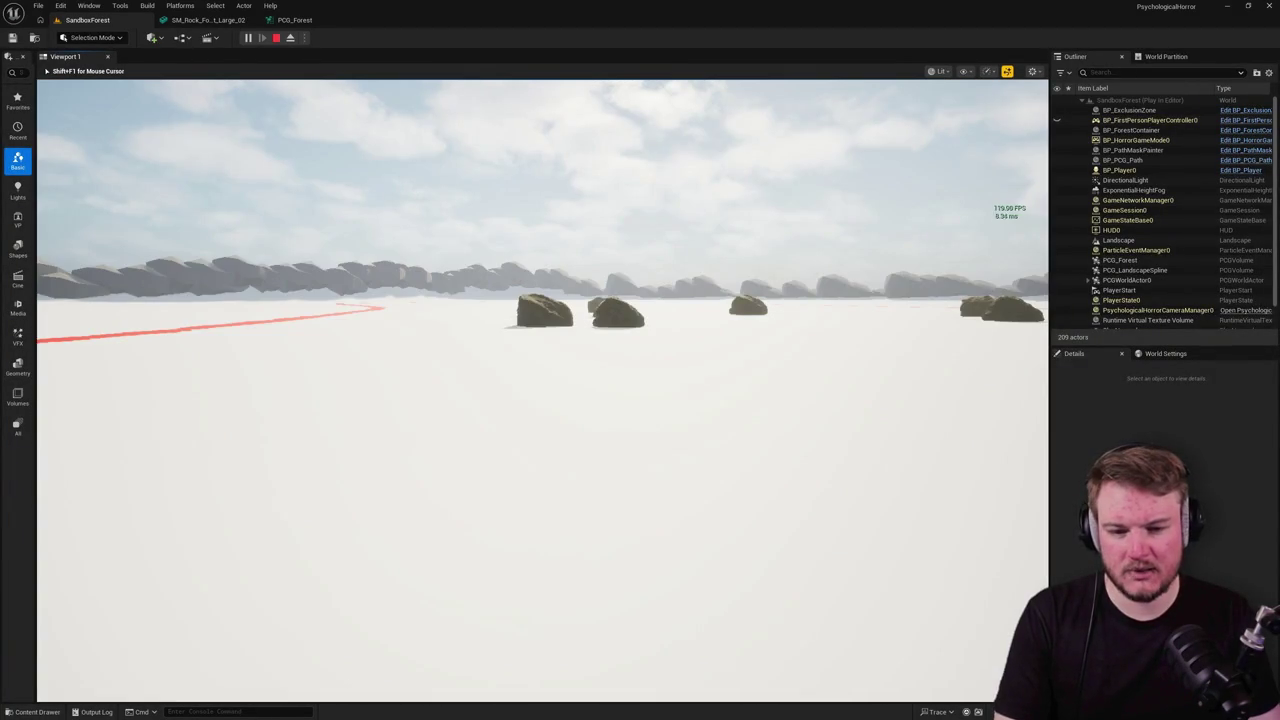
{"action": "key", "text": "w"}
{"action": "key", "text": "w"}
{"action": "key", "text": "s"}
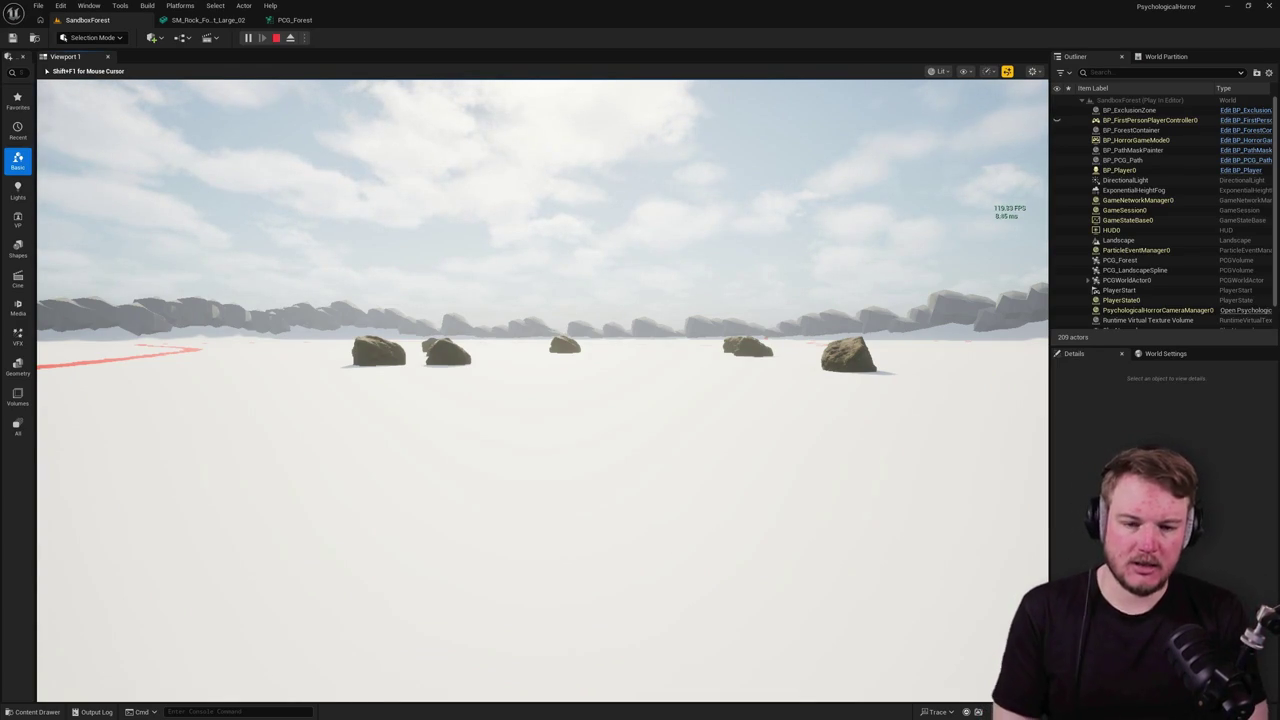
{"action": "key", "text": "Escape"}
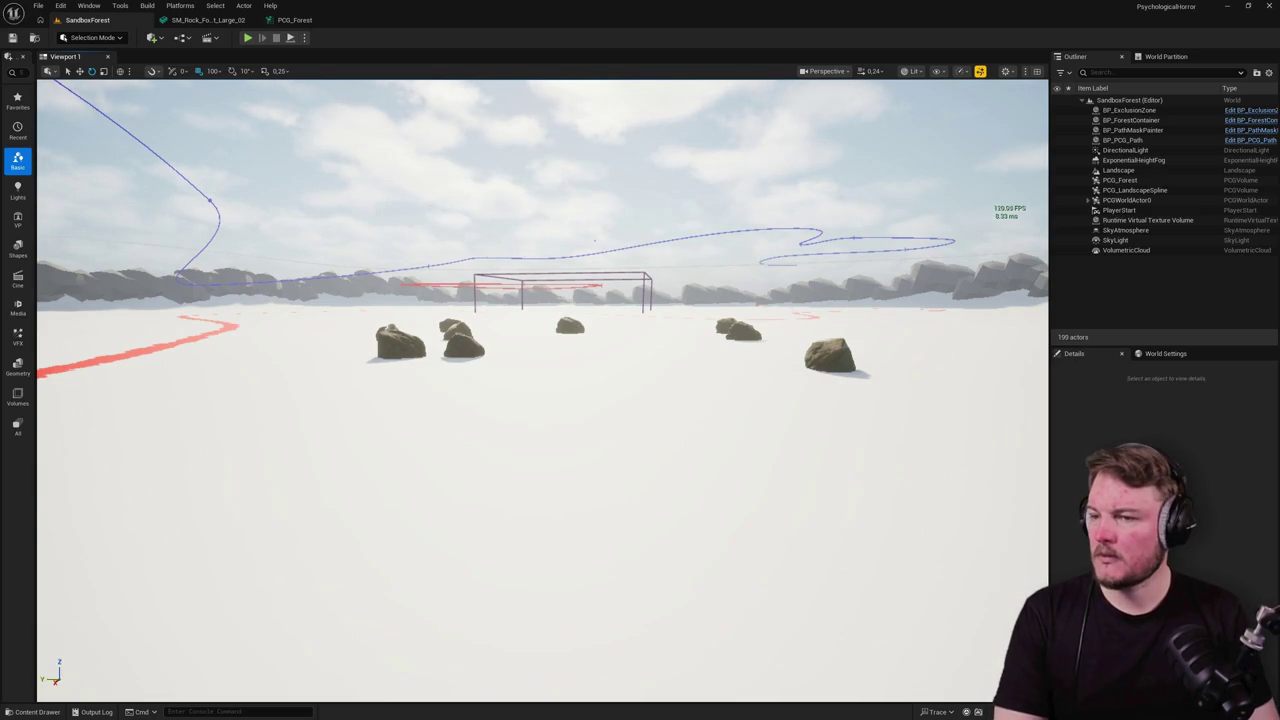
{"action": "left_click_drag", "start_coordinate": [492, 290], "coordinate": [492, 290]}
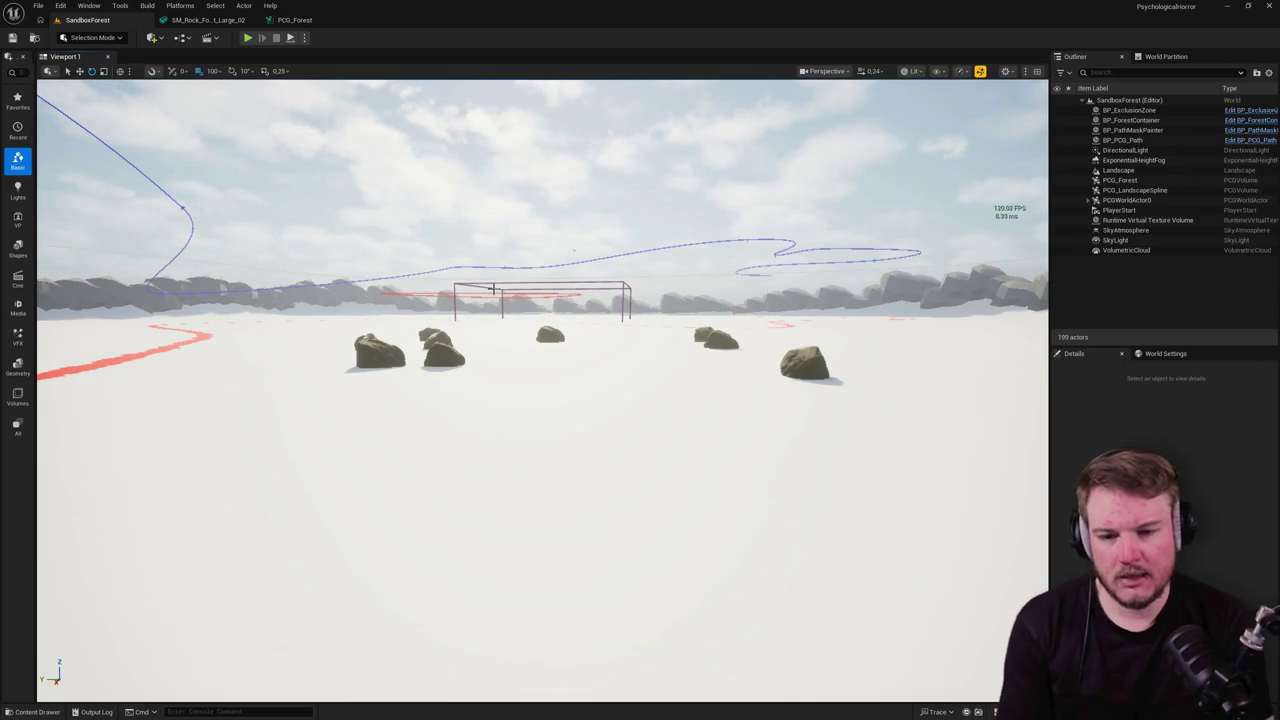
Step: Load AssetZoo from Recent Levels and survey it in wireframe and lit views
{"action": "left_click", "coordinate": [38, 5]}
{"action": "mouse_move", "coordinate": [86, 77]}
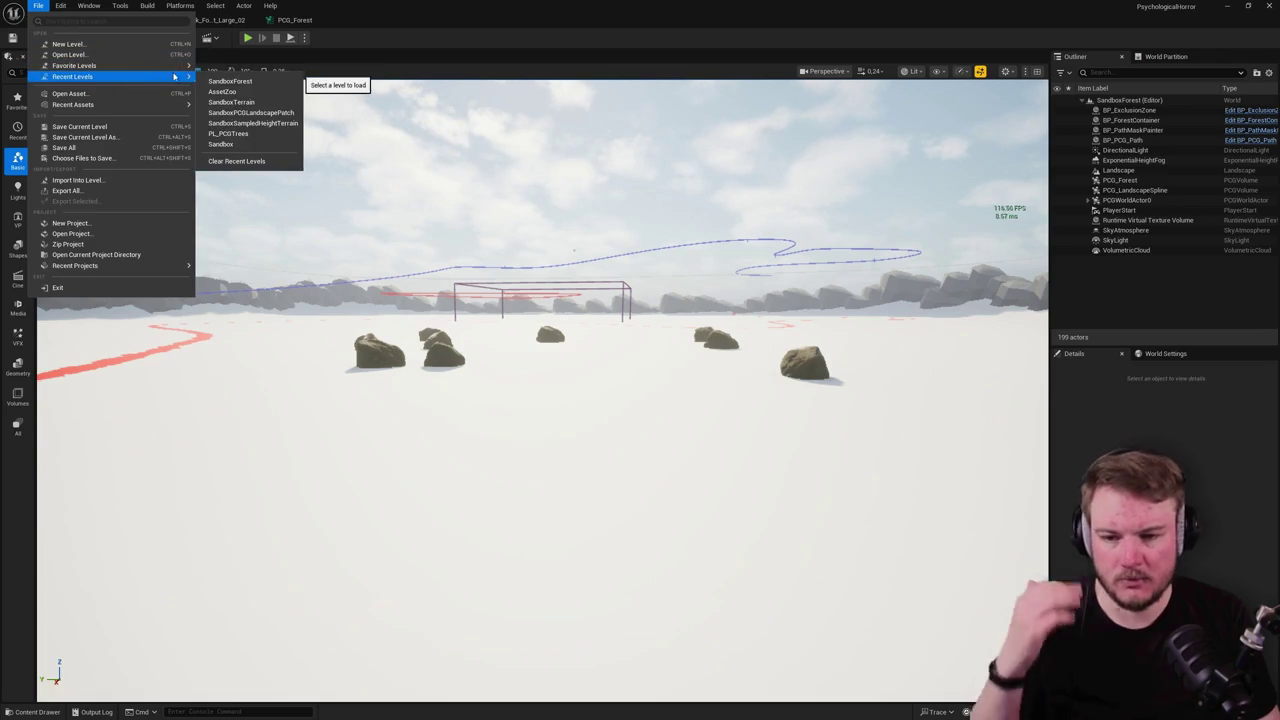
{"action": "left_click", "coordinate": [222, 91]}
{"action": "left_click_drag", "start_coordinate": [514, 213], "coordinate": [445, 300]}
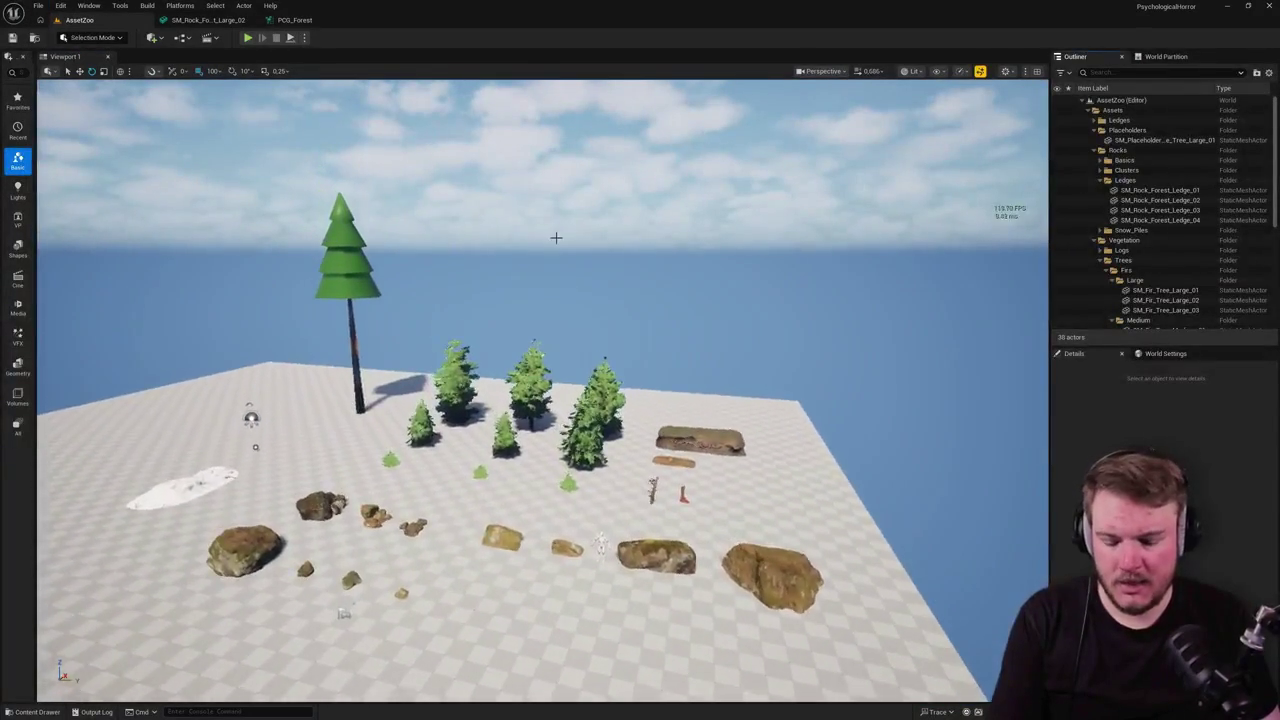
{"action": "key", "text": "alt+2"}
{"action": "scroll", "coordinate": [589, 349], "scroll_direction": "down", "scroll_amount": 1}
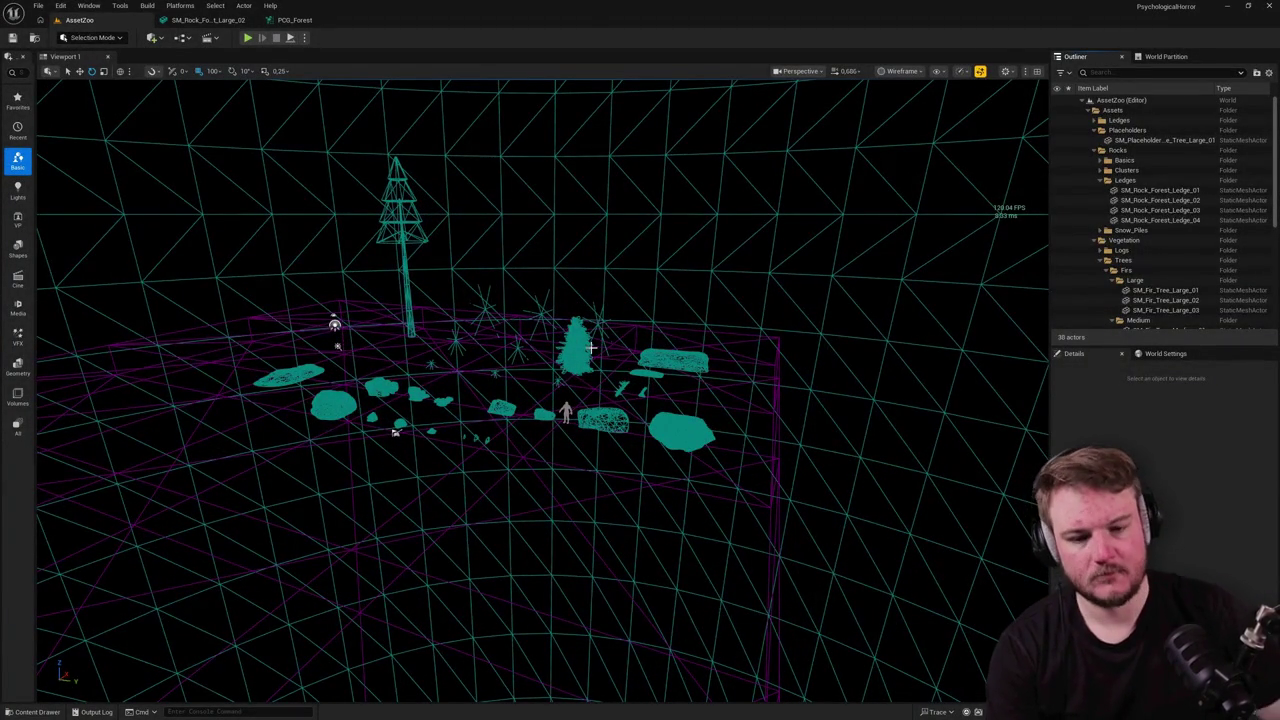
{"action": "key", "text": "alt+4"}
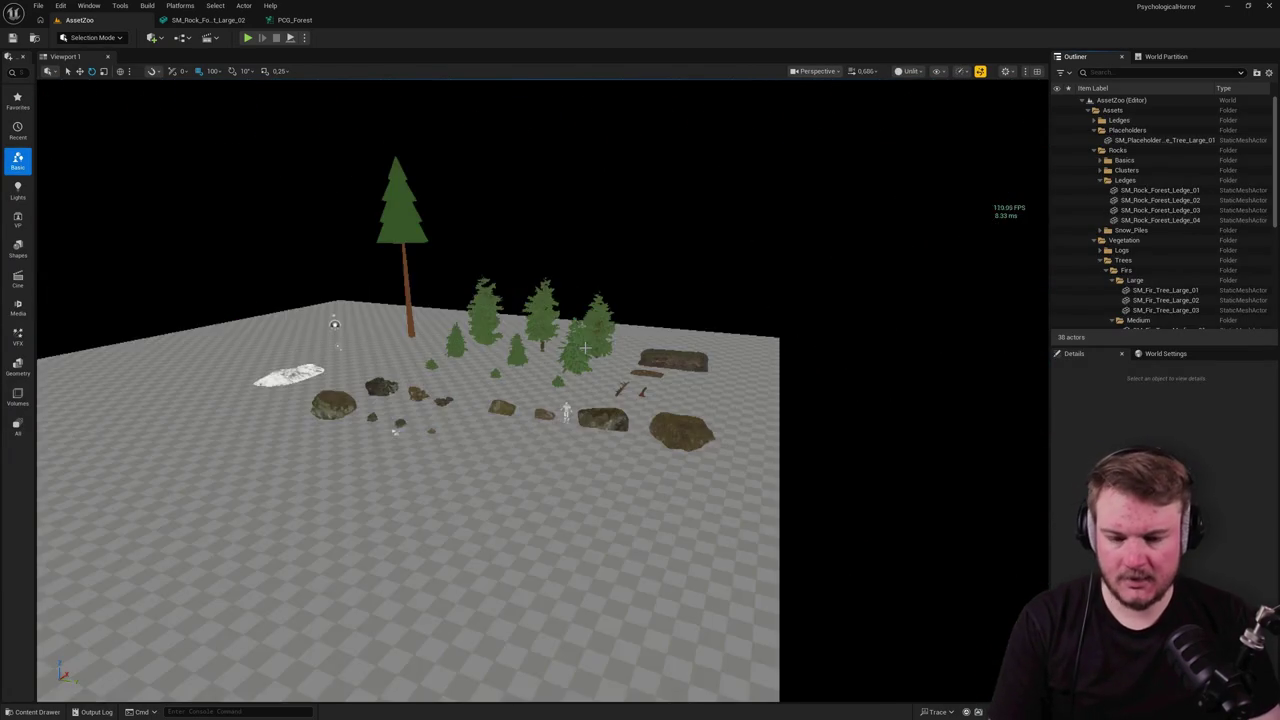
Step: Inspect the fir SM_Fir_Tree_Medium_03 and the rock SM_Rock_Forest_Large_01 up close
{"action": "left_click", "coordinate": [576, 350]}
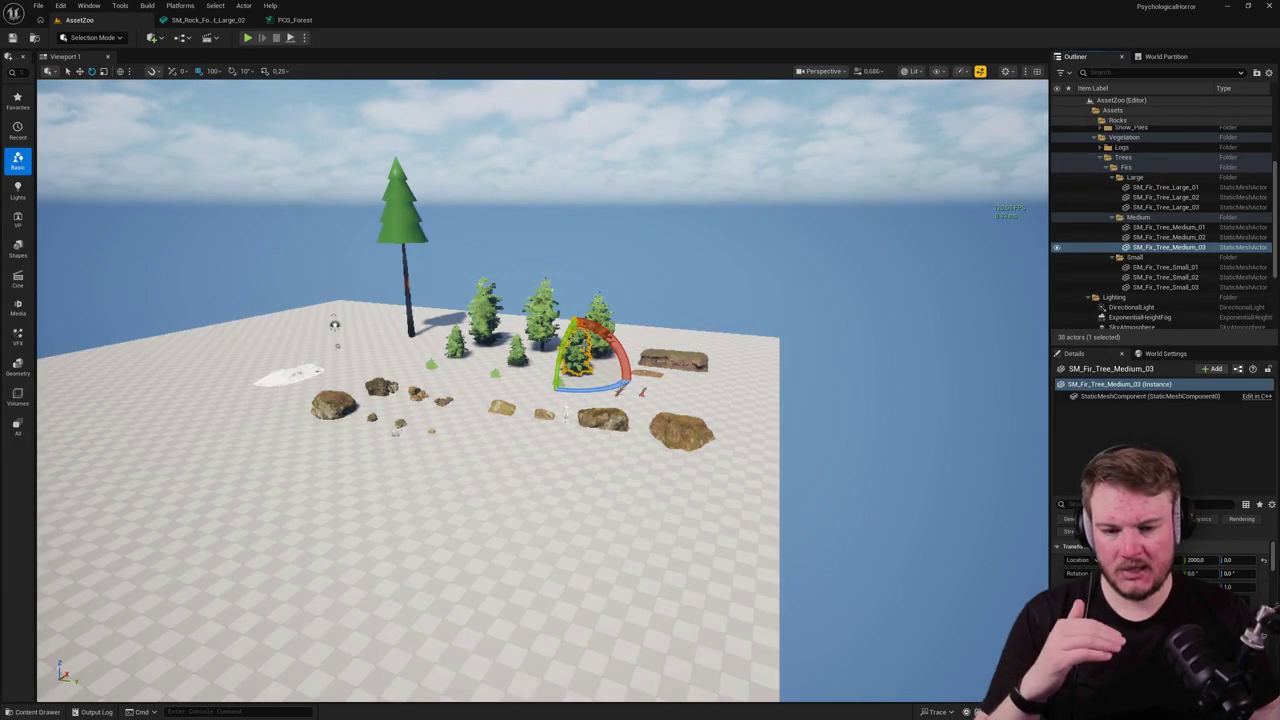
{"action": "left_click_drag", "start_coordinate": [605, 427], "coordinate": [505, 427]}
{"action": "key", "text": "Escape"}
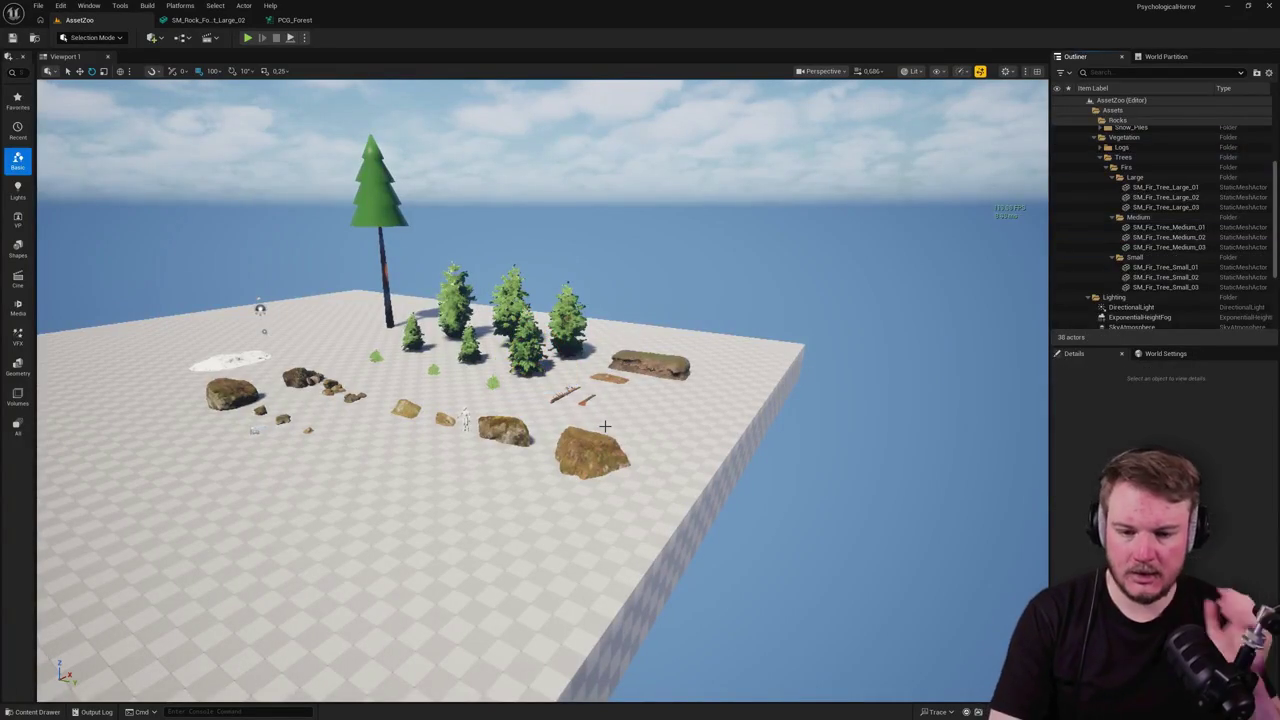
{"action": "left_click_drag", "start_coordinate": [605, 427], "coordinate": [555, 377]}
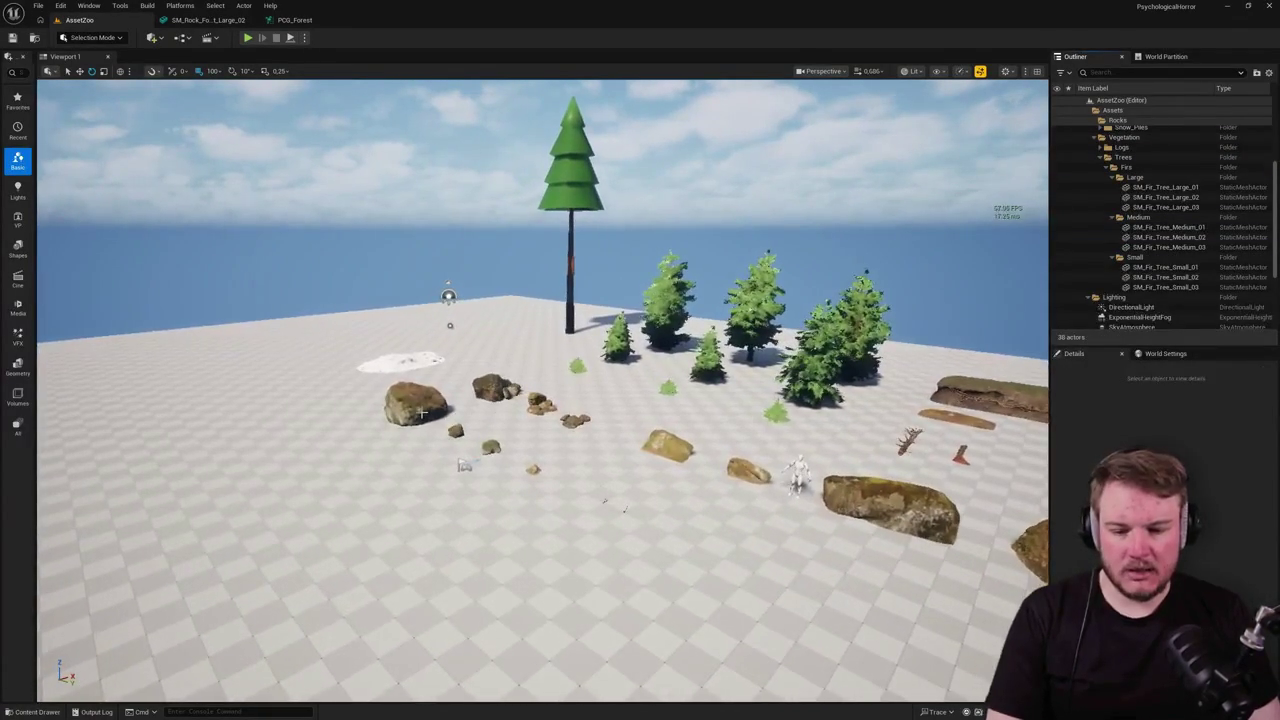
{"action": "left_click", "coordinate": [418, 402]}
{"action": "left_click_drag", "start_coordinate": [418, 402], "coordinate": [383, 372]}
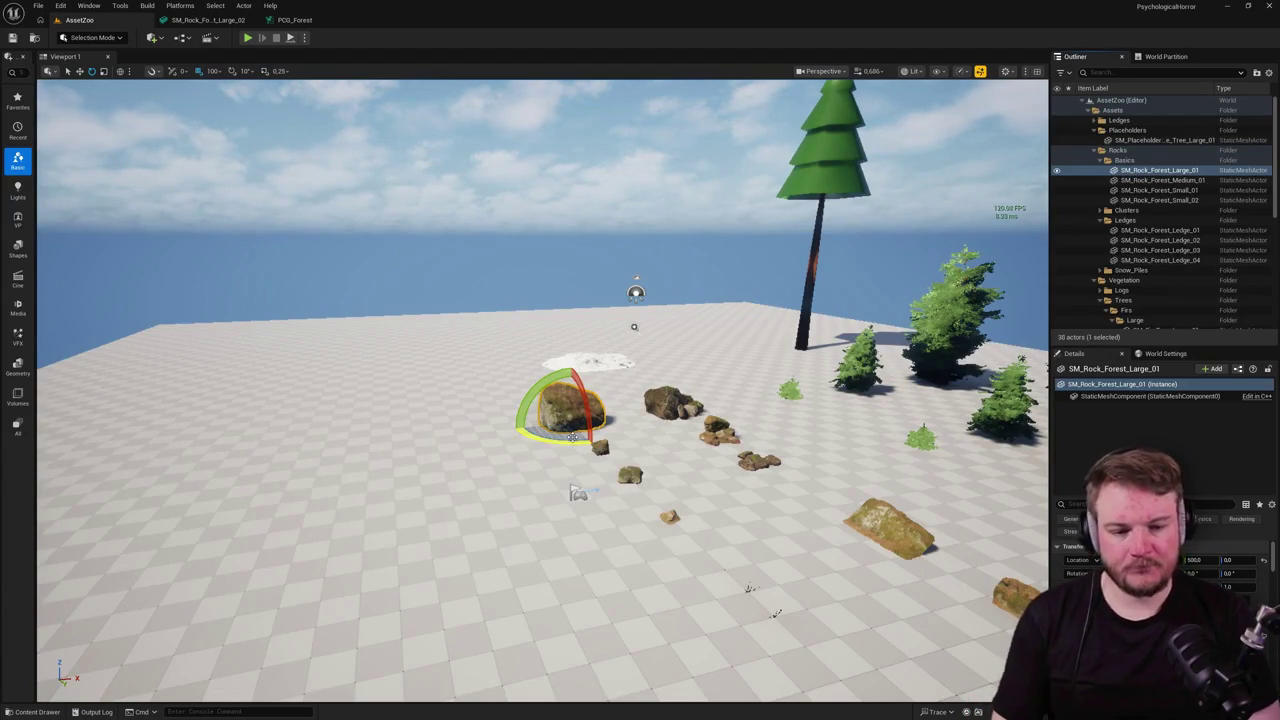
Step: Fly past the trees, ledges and logs to the dead shrubs and select SM_Shrub_Dead_VarB_01
{"action": "key", "text": "d"}
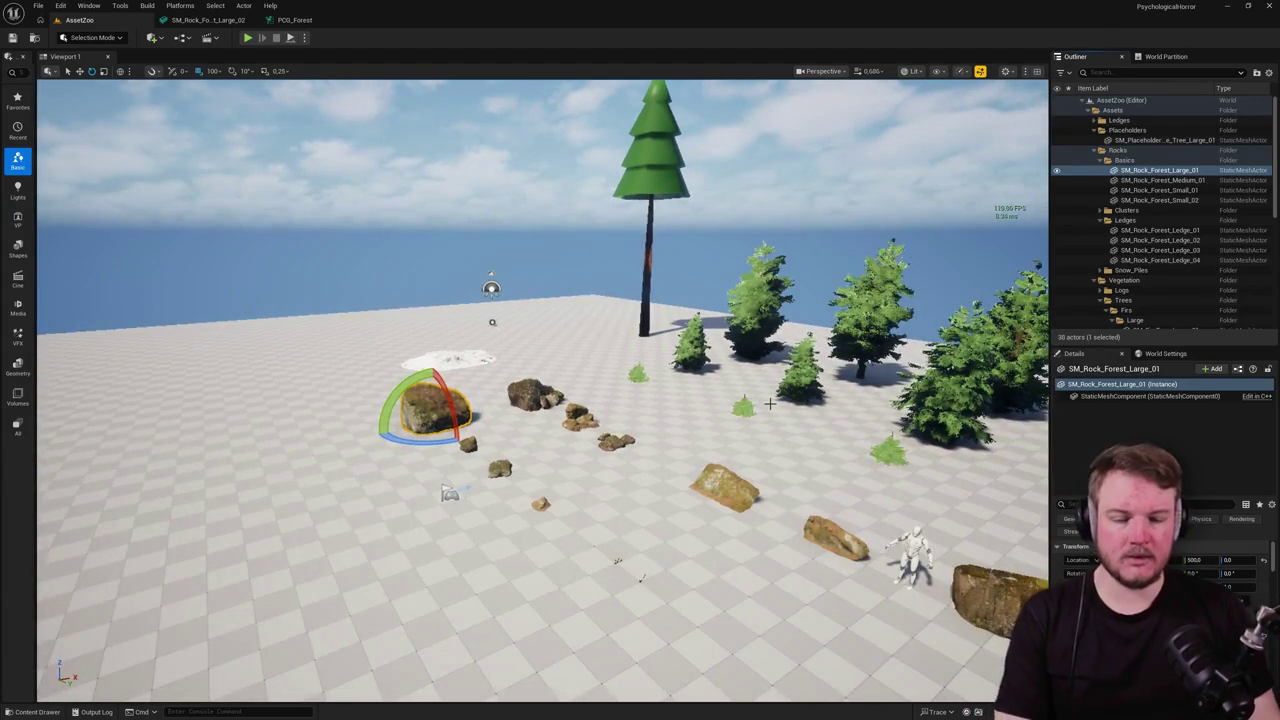
{"action": "key", "text": "d"}
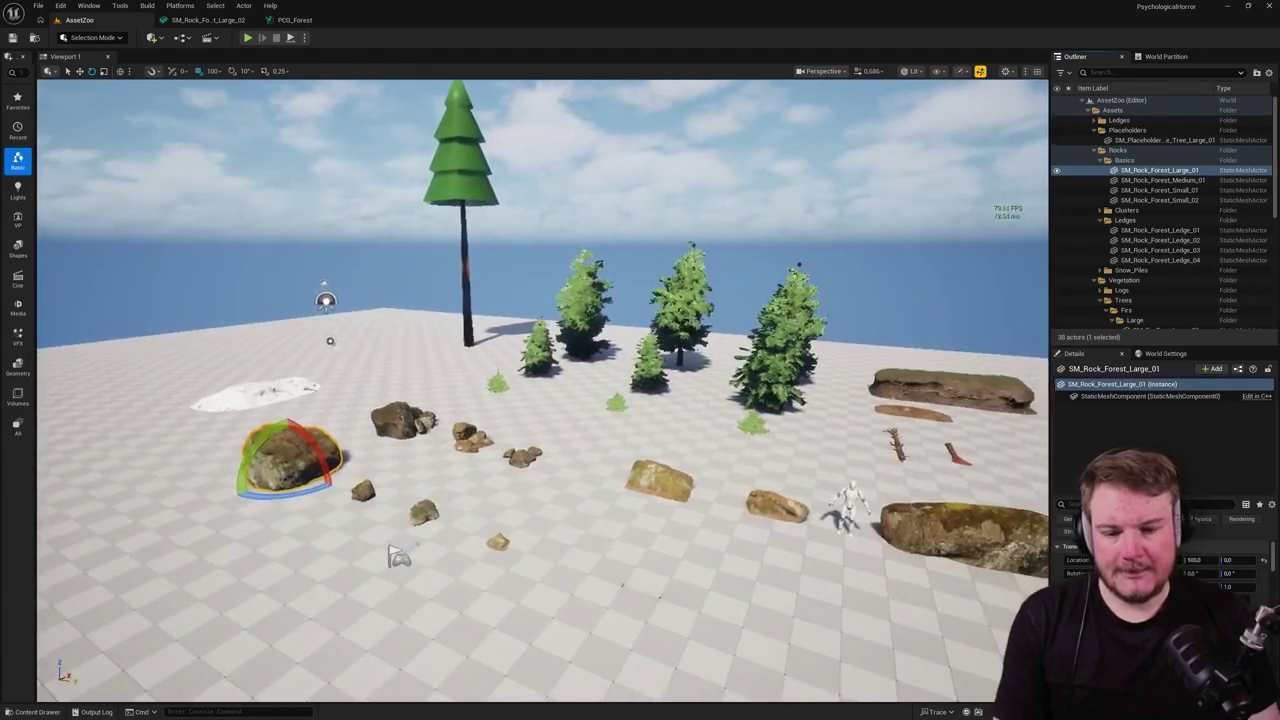
{"action": "key", "text": "Escape"}
{"action": "key", "text": "w"}
{"action": "key", "text": "d"}
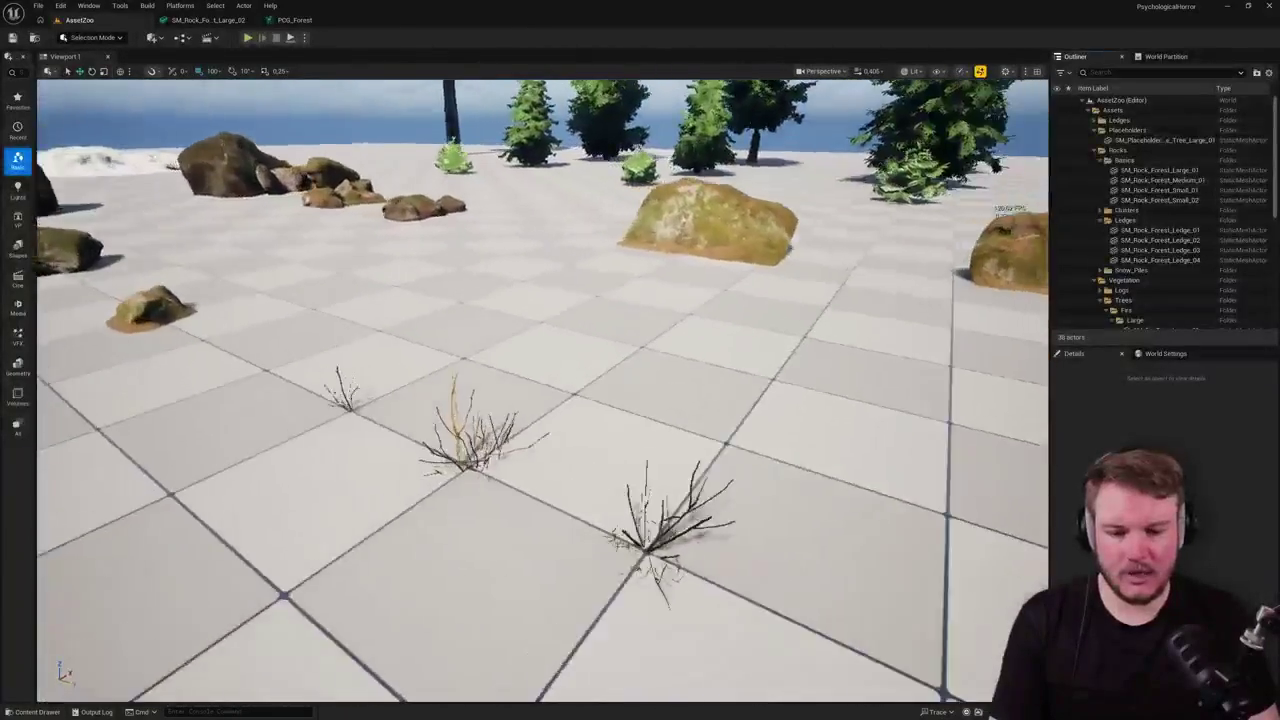
{"action": "key", "text": "w"}
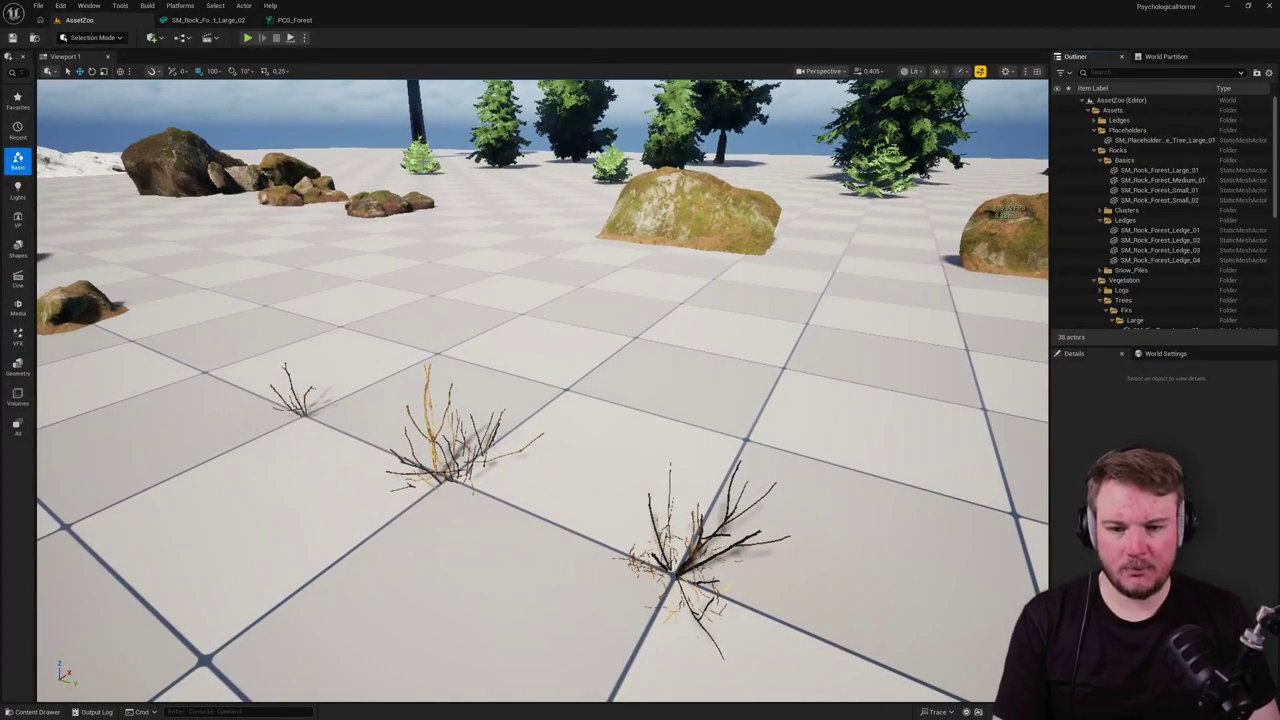
{"action": "left_click", "coordinate": [425, 183]}
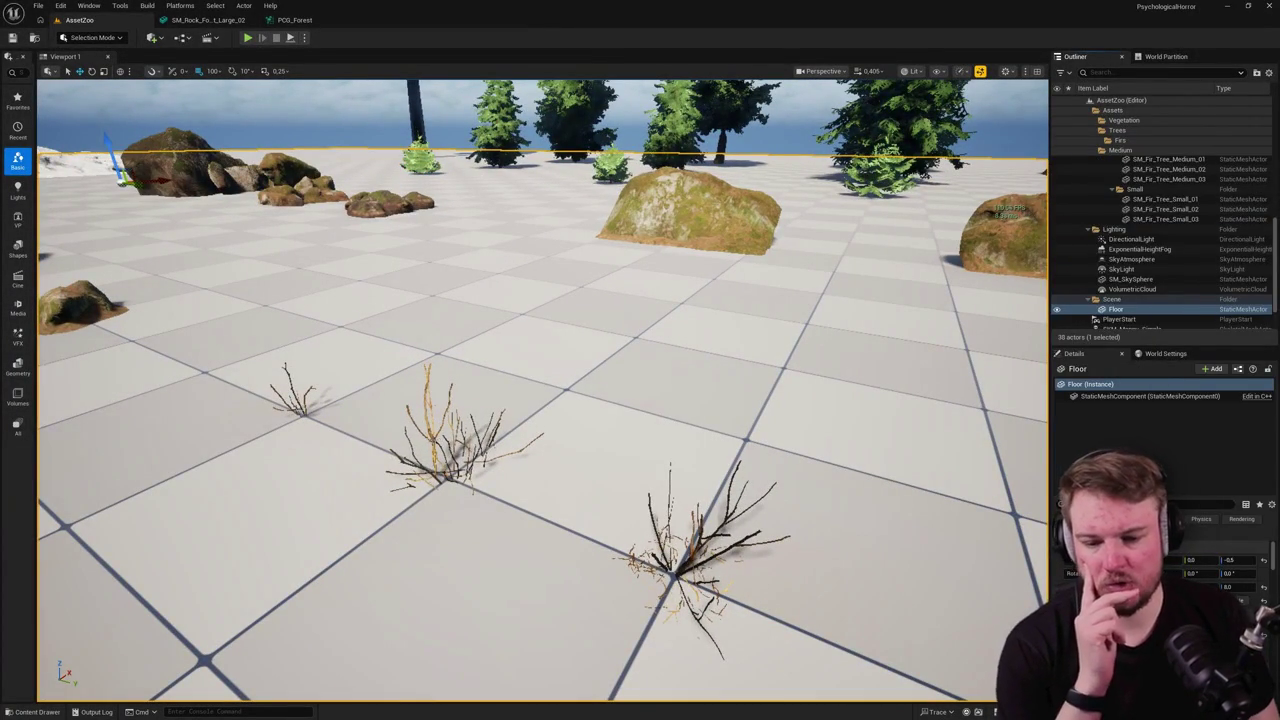
{"action": "left_click", "coordinate": [450, 445]}
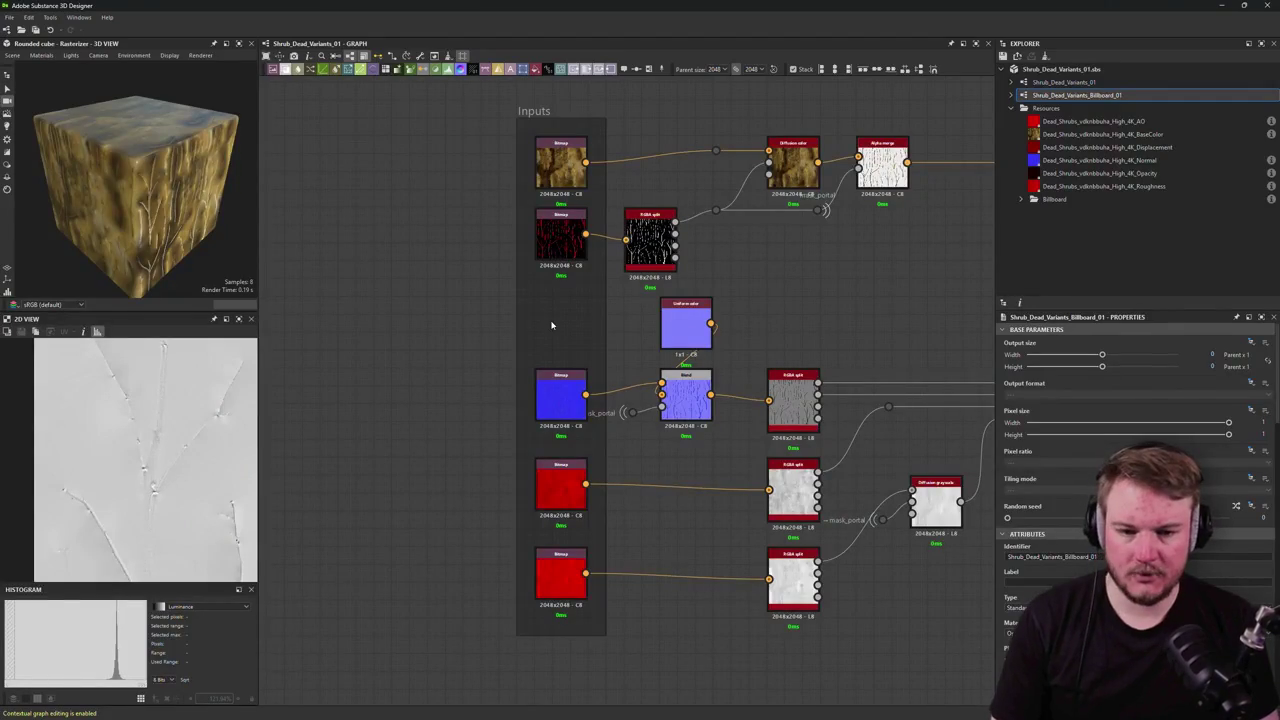
{"action": "left_click_drag", "start_coordinate": [651, 563], "coordinate": [551, 534]}
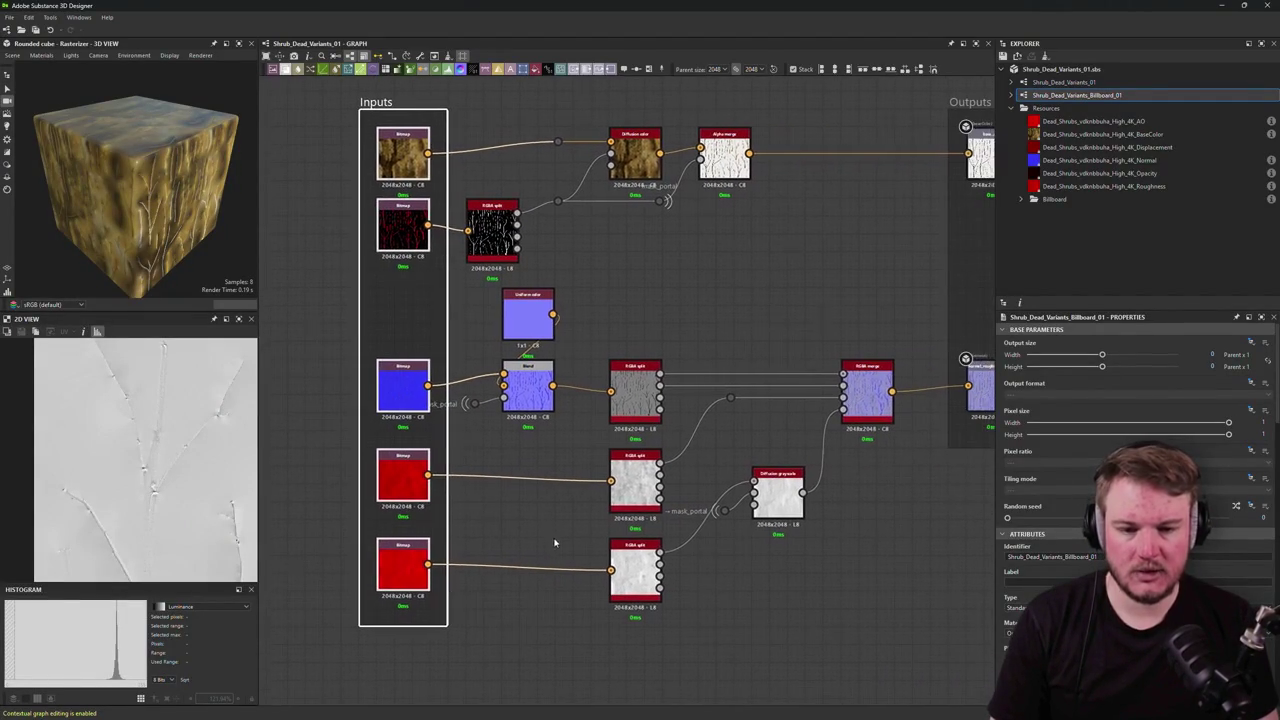
{"action": "left_click", "coordinate": [770, 495]}
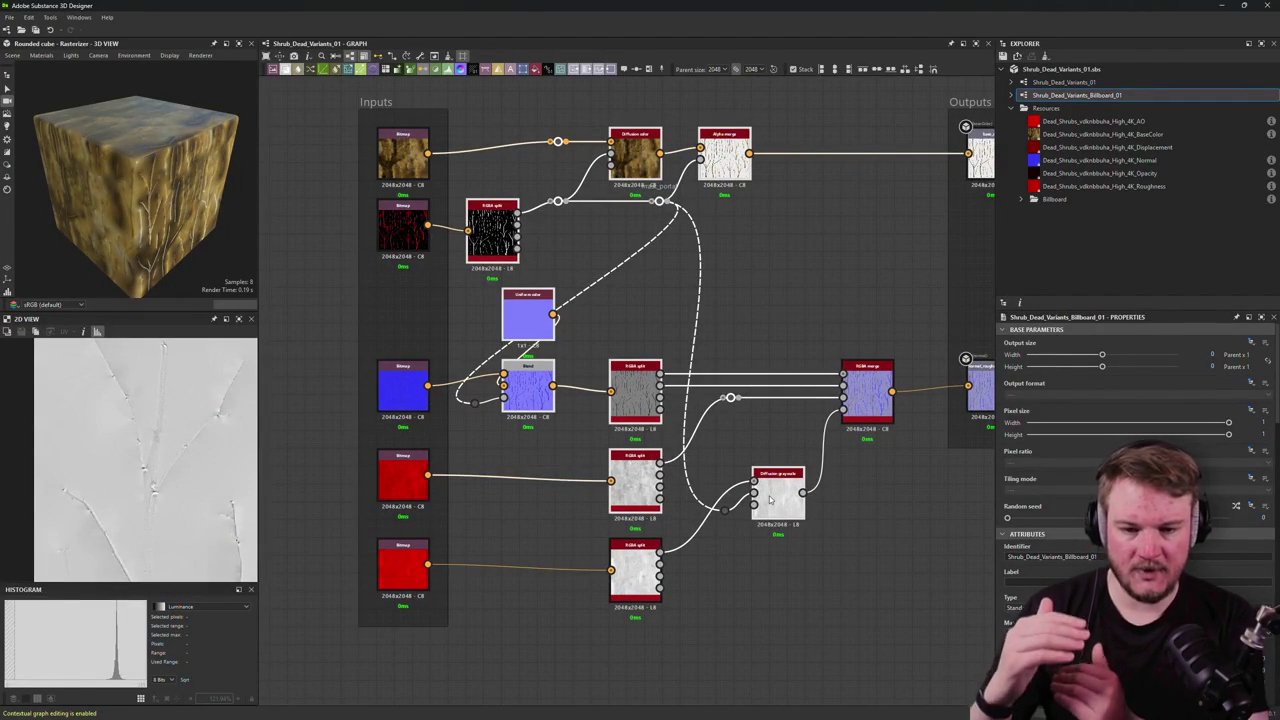
{"action": "left_click", "coordinate": [663, 253]}
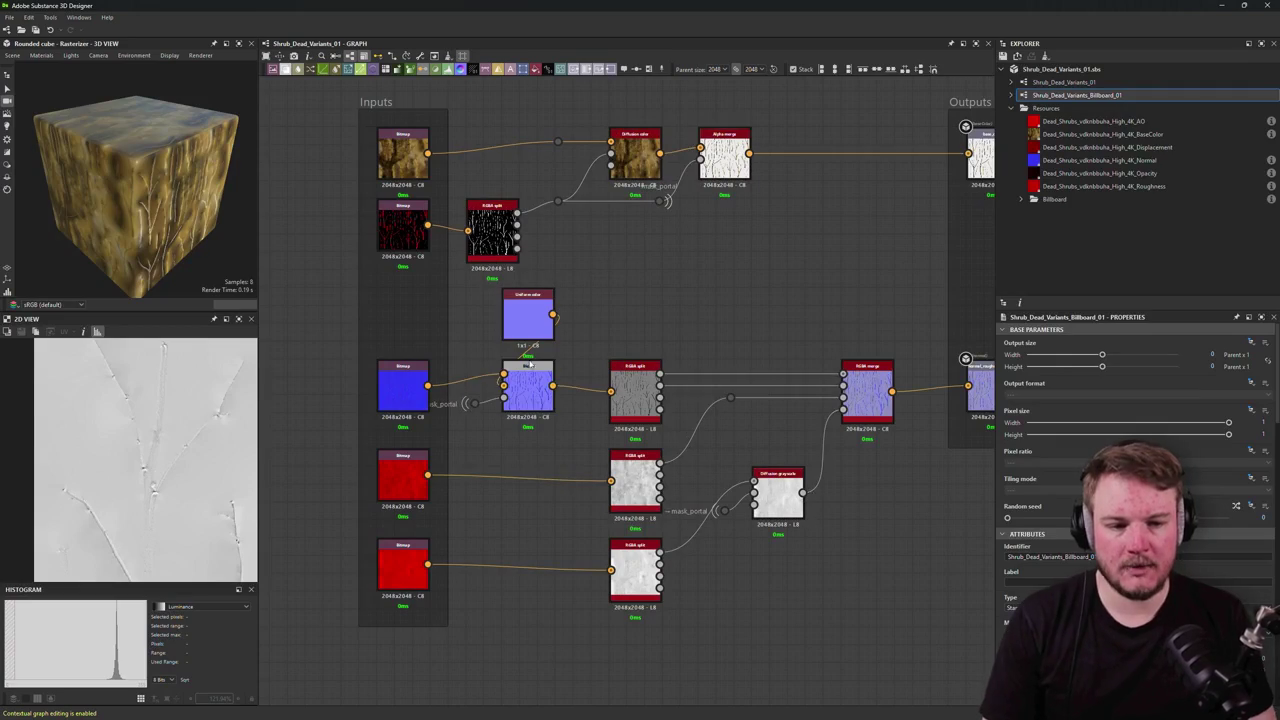
{"action": "key", "text": "f"}
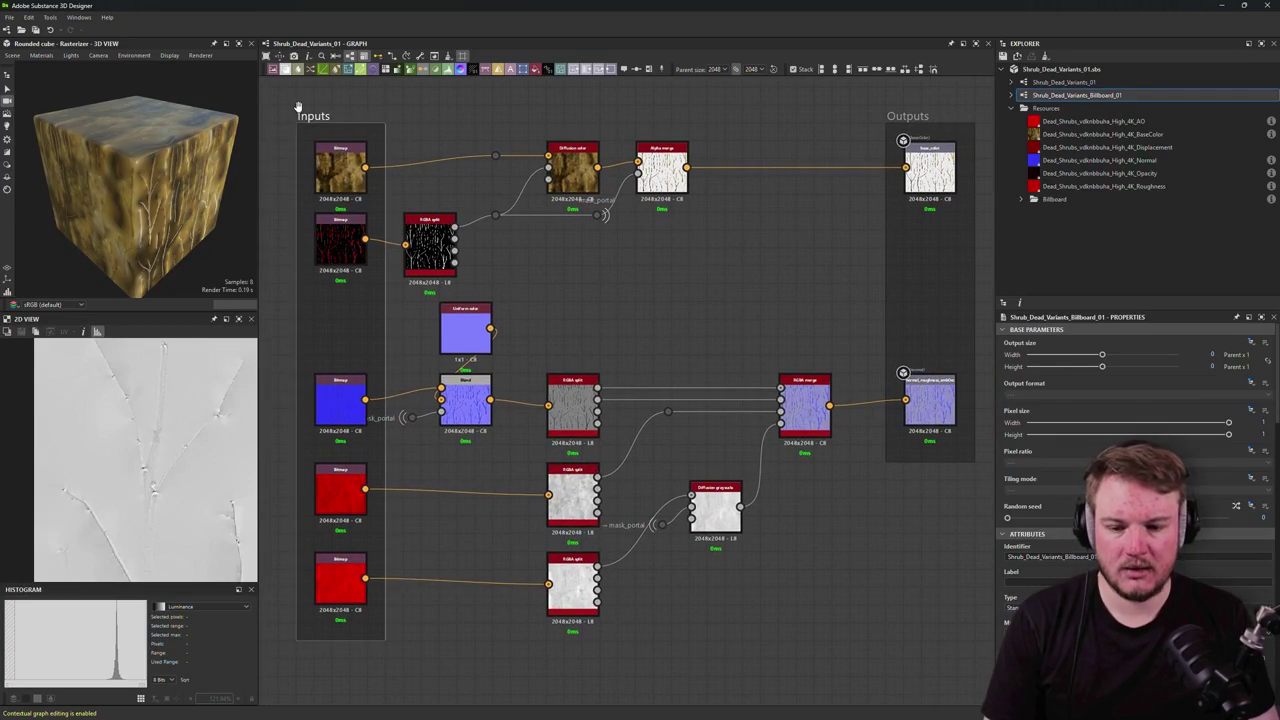
{"action": "left_click_drag", "start_coordinate": [809, 111], "coordinate": [907, 470]}
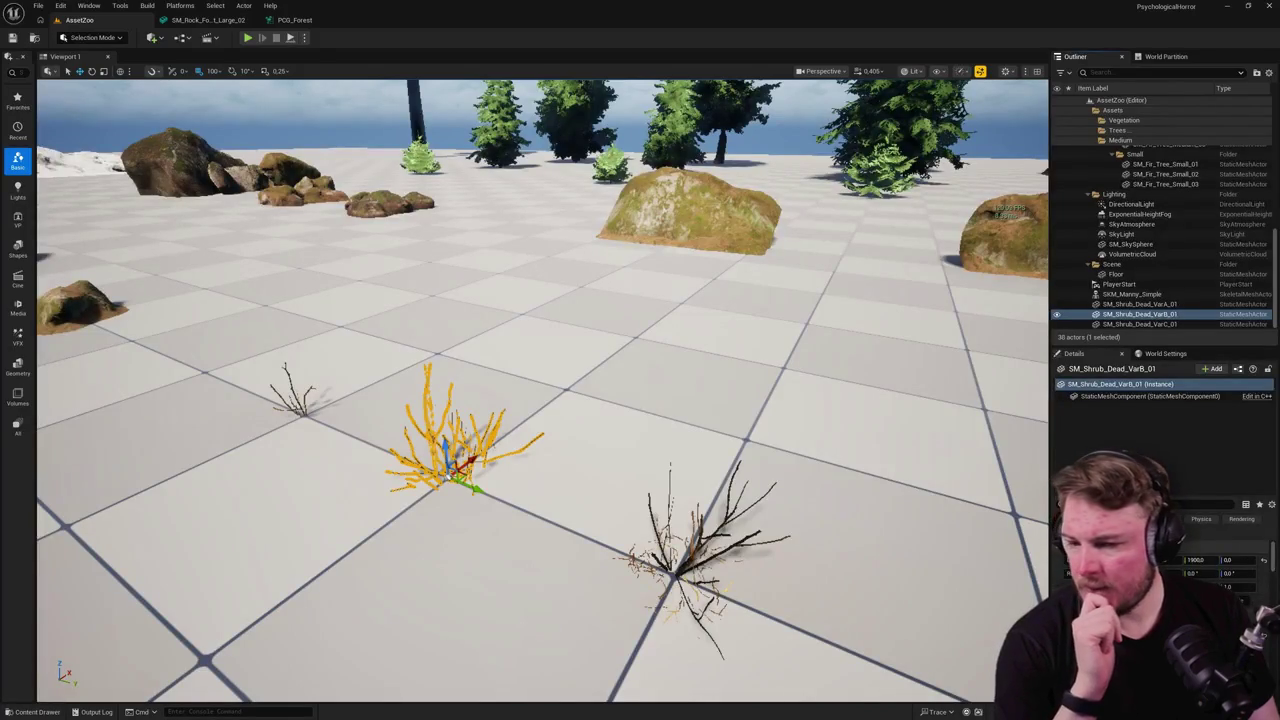
Step: Select SM_Fir_Tree_Small_01, focus the viewport on it, then pull back to view the firs
{"action": "scroll", "coordinate": [536, 433], "scroll_direction": "down", "scroll_amount": 3}
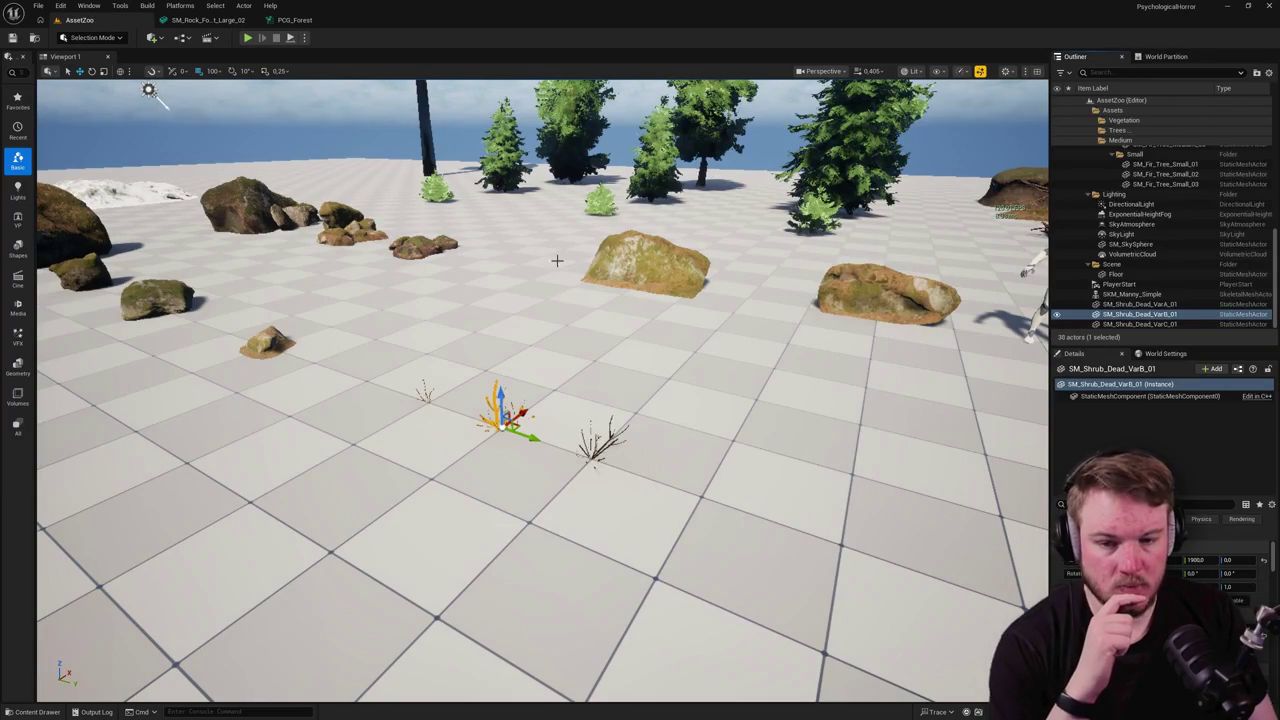
{"action": "left_click", "coordinate": [432, 185]}
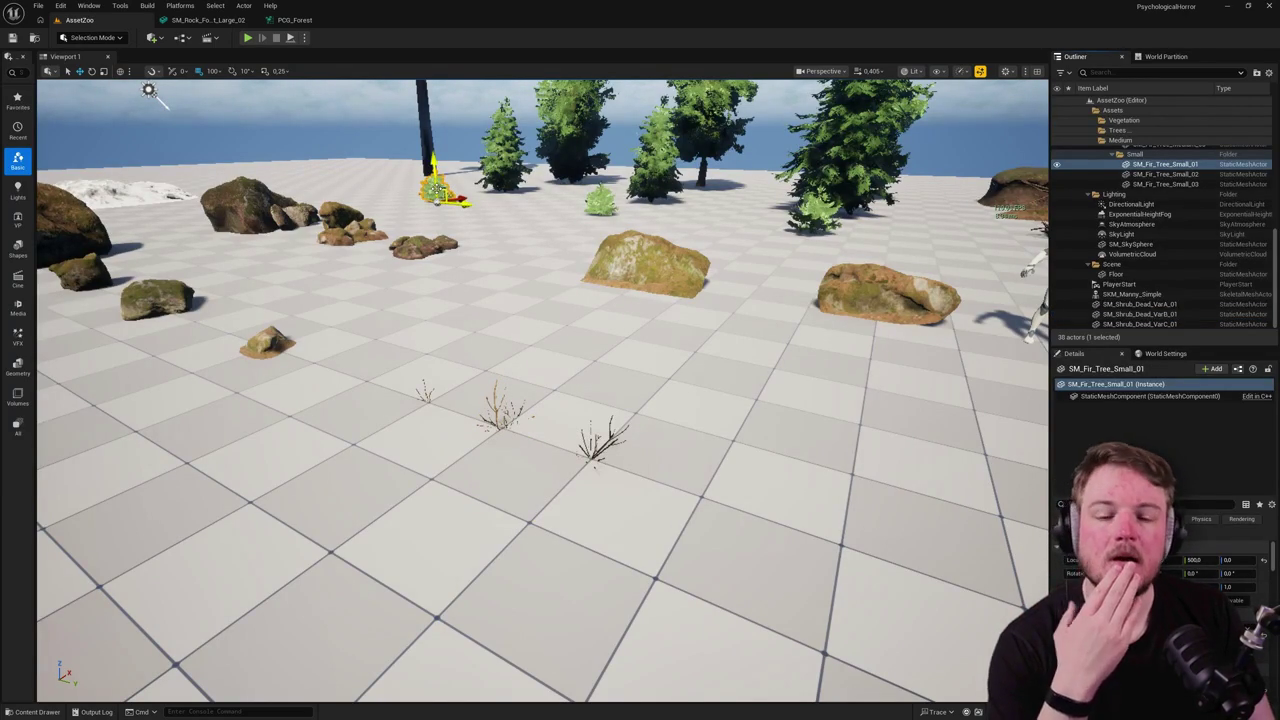
{"action": "mouse_move", "coordinate": [157, 94]}
{"action": "left_mouse_down"}
{"action": "mouse_move", "coordinate": [157, 123]}
{"action": "mouse_move", "coordinate": [210, 190]}
{"action": "left_mouse_up"}
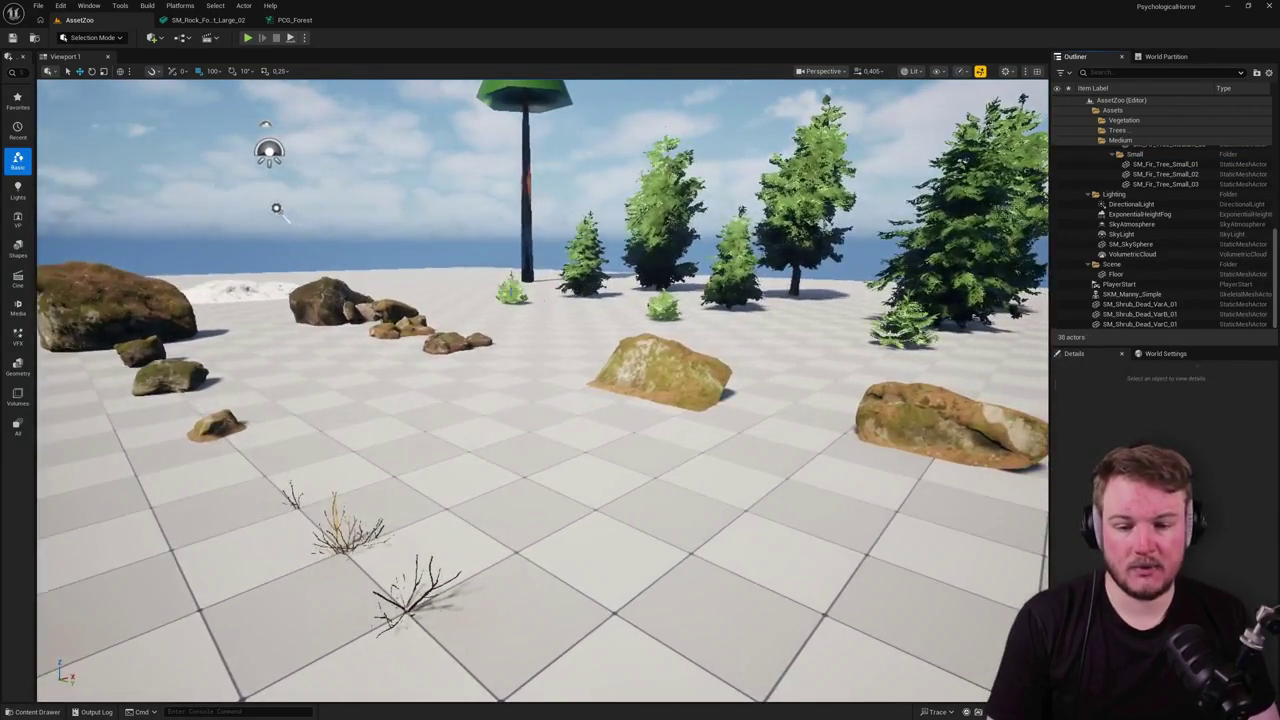
{"action": "double_click", "coordinate": [1165, 164]}
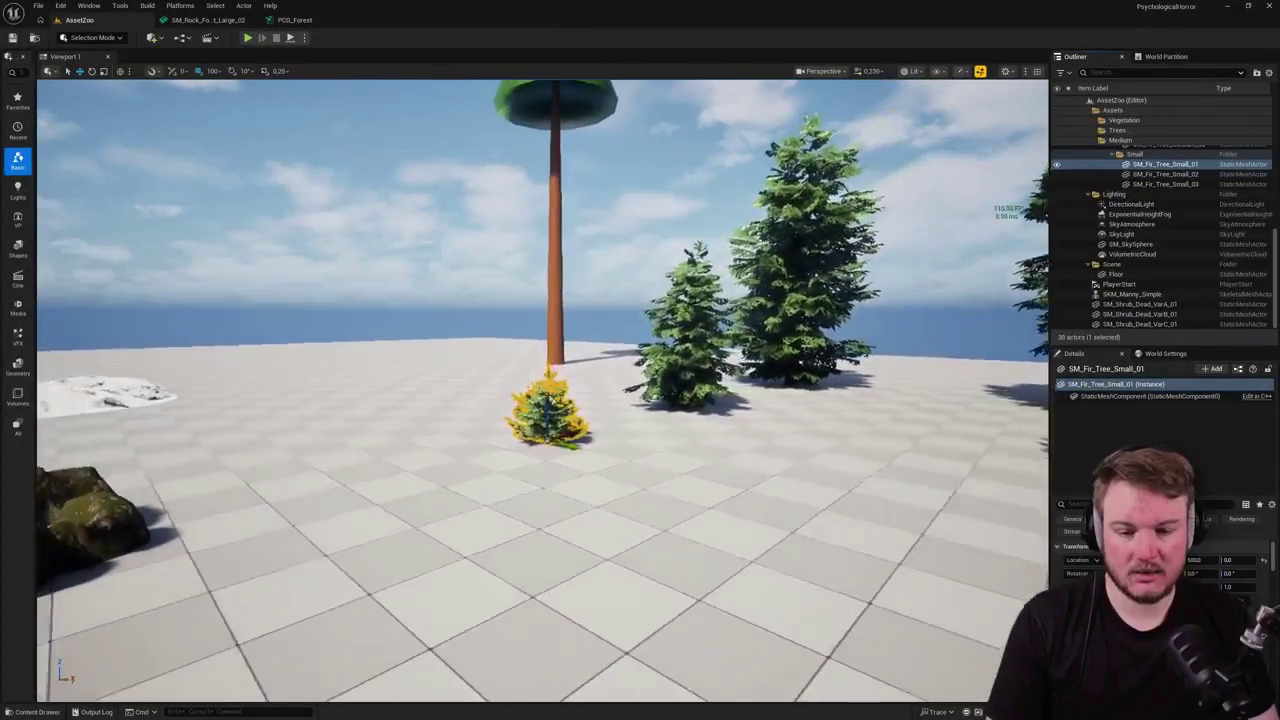
{"action": "key", "text": "Escape"}
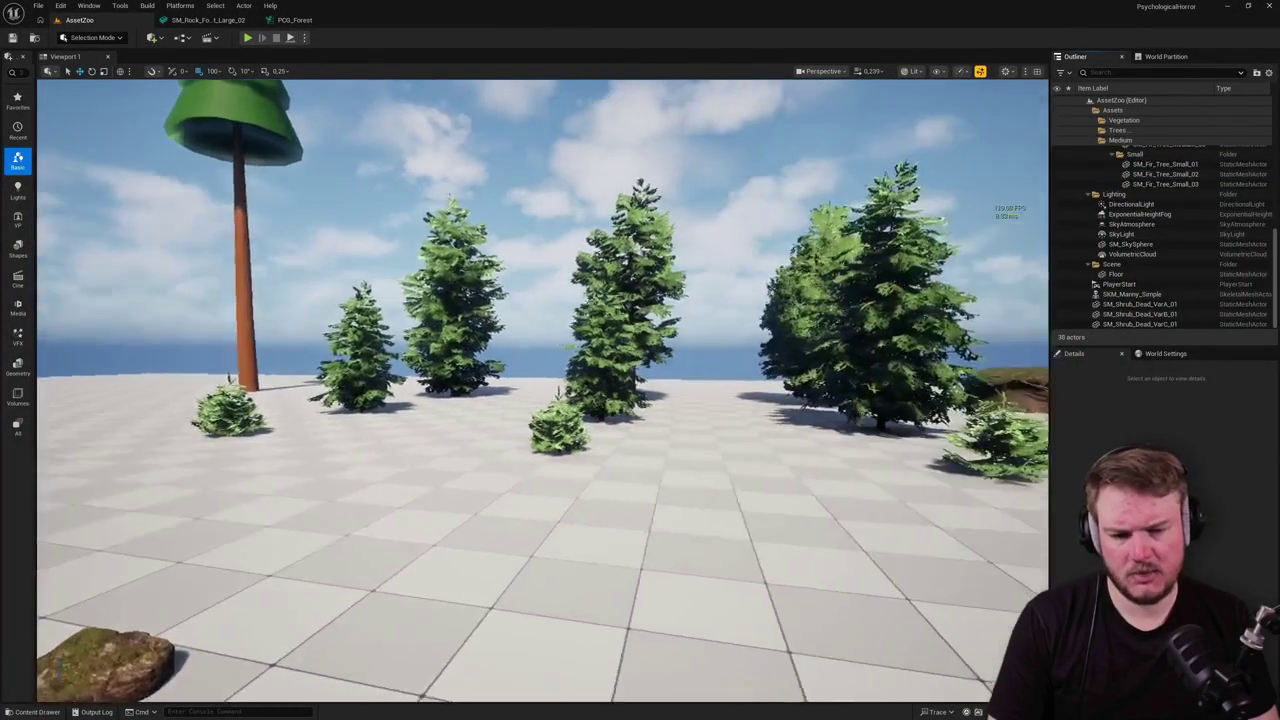
{"action": "left_click", "coordinate": [940, 72]}
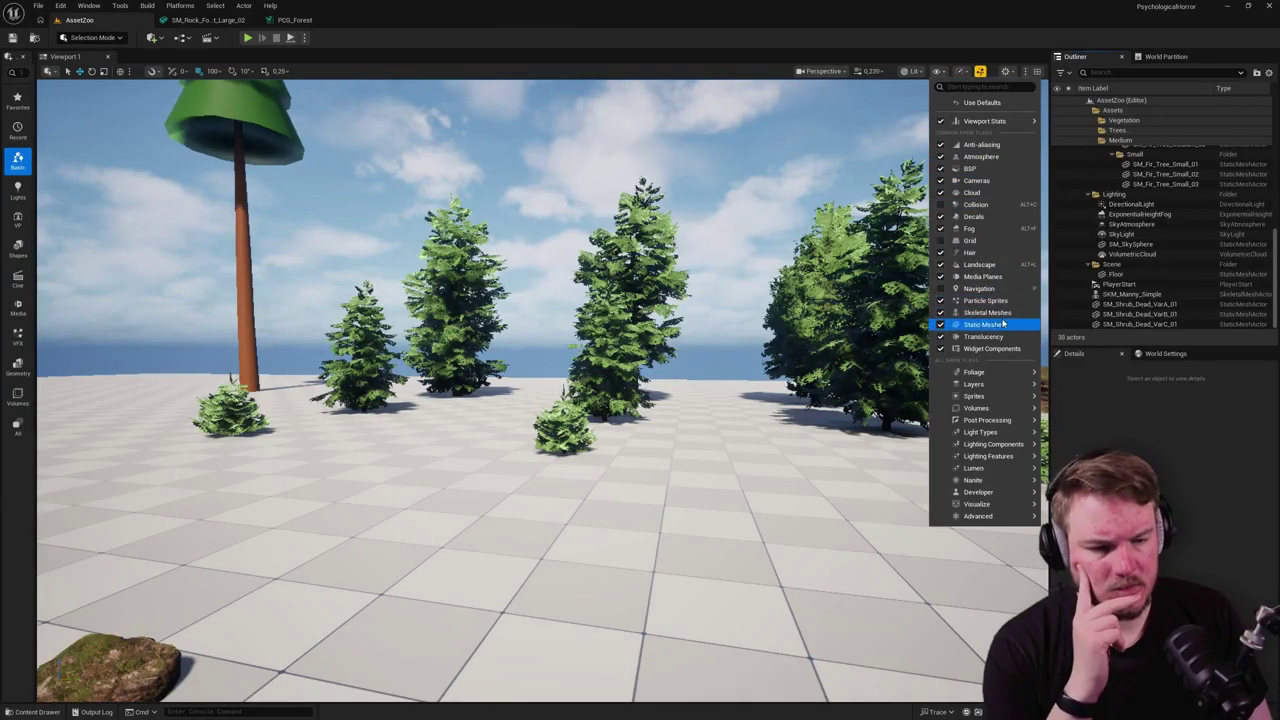
Step: Show the AssetZoo scene as World Normal buffer visualization and reposition over the firs
{"action": "left_click", "coordinate": [910, 71]}
{"action": "mouse_move", "coordinate": [958, 272]}
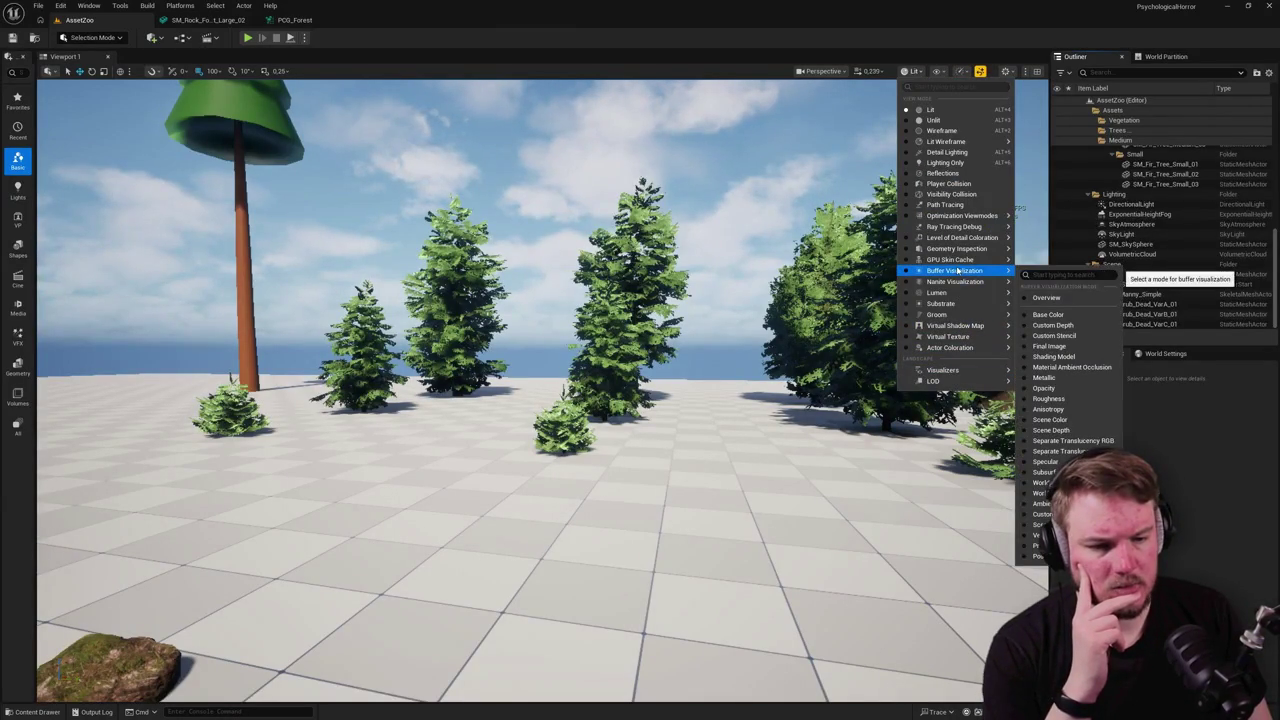
{"action": "left_click", "coordinate": [1040, 483]}
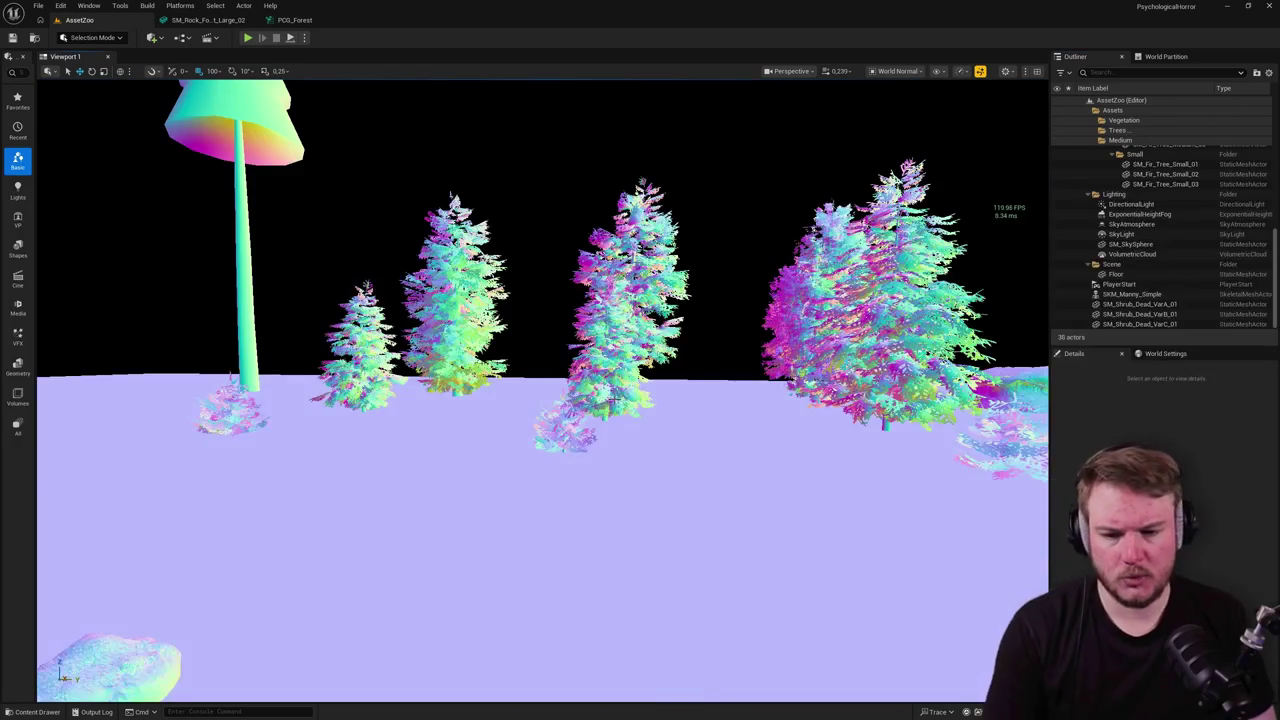
{"action": "key", "text": "s"}
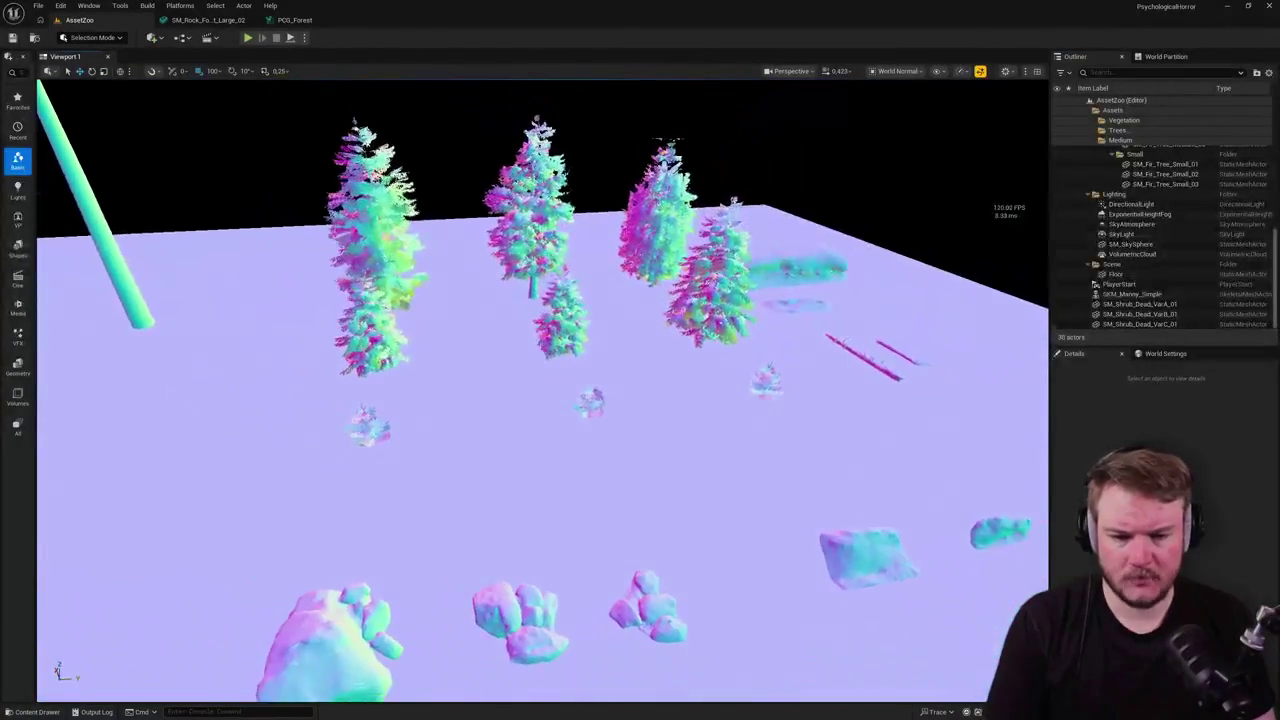
{"action": "key", "text": "a"}
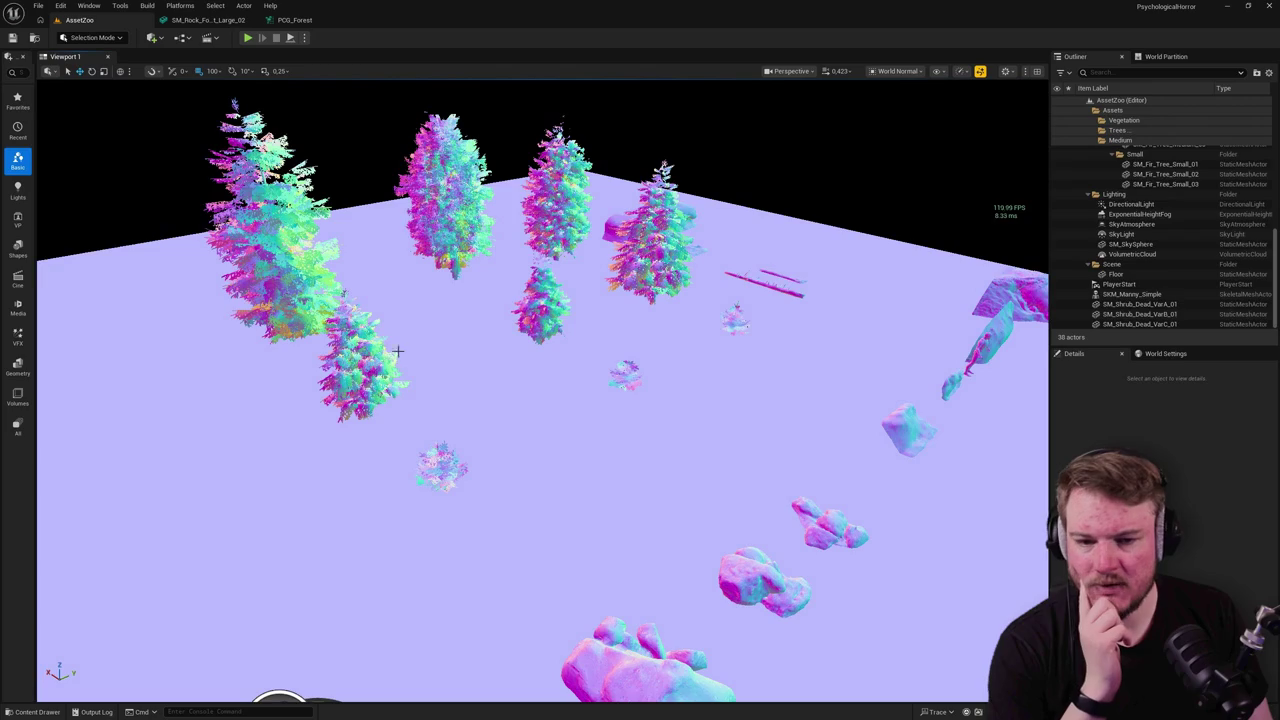
{"action": "left_click", "coordinate": [436, 468]}
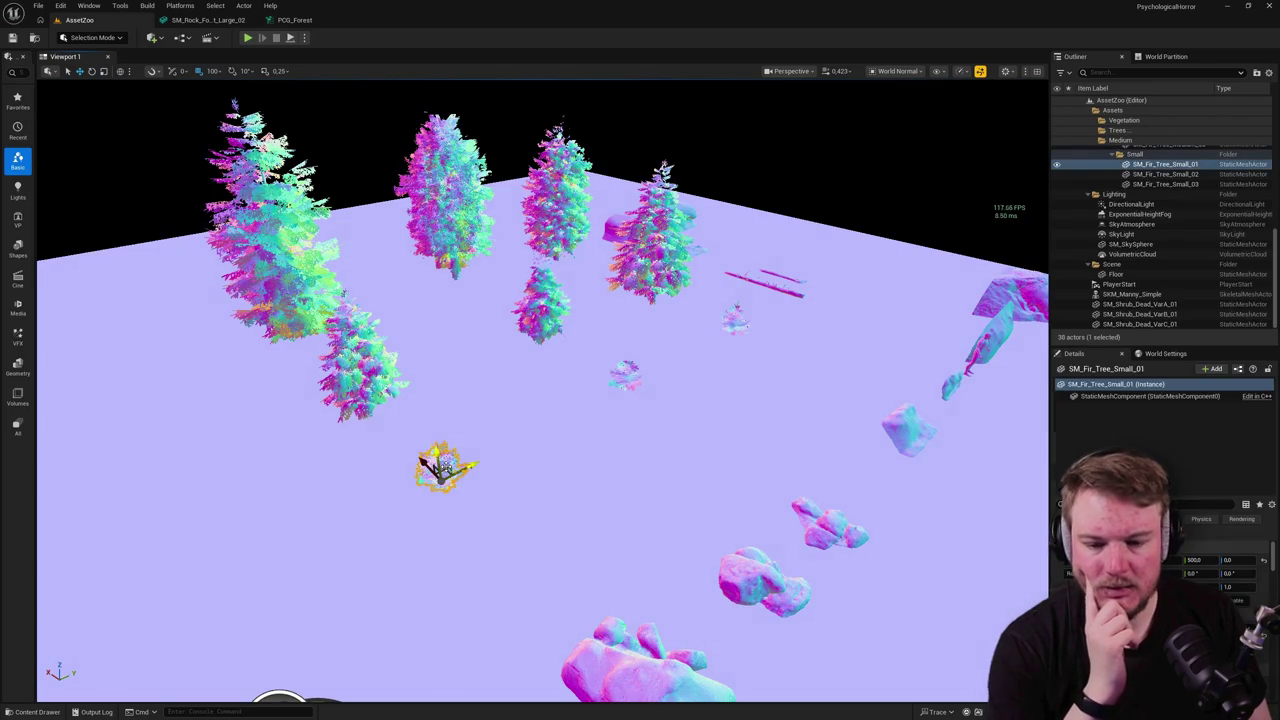
Step: Cycle through wireframe, unlit and lit views, finishing in Detail Lighting
{"action": "key", "text": "alt+2"}
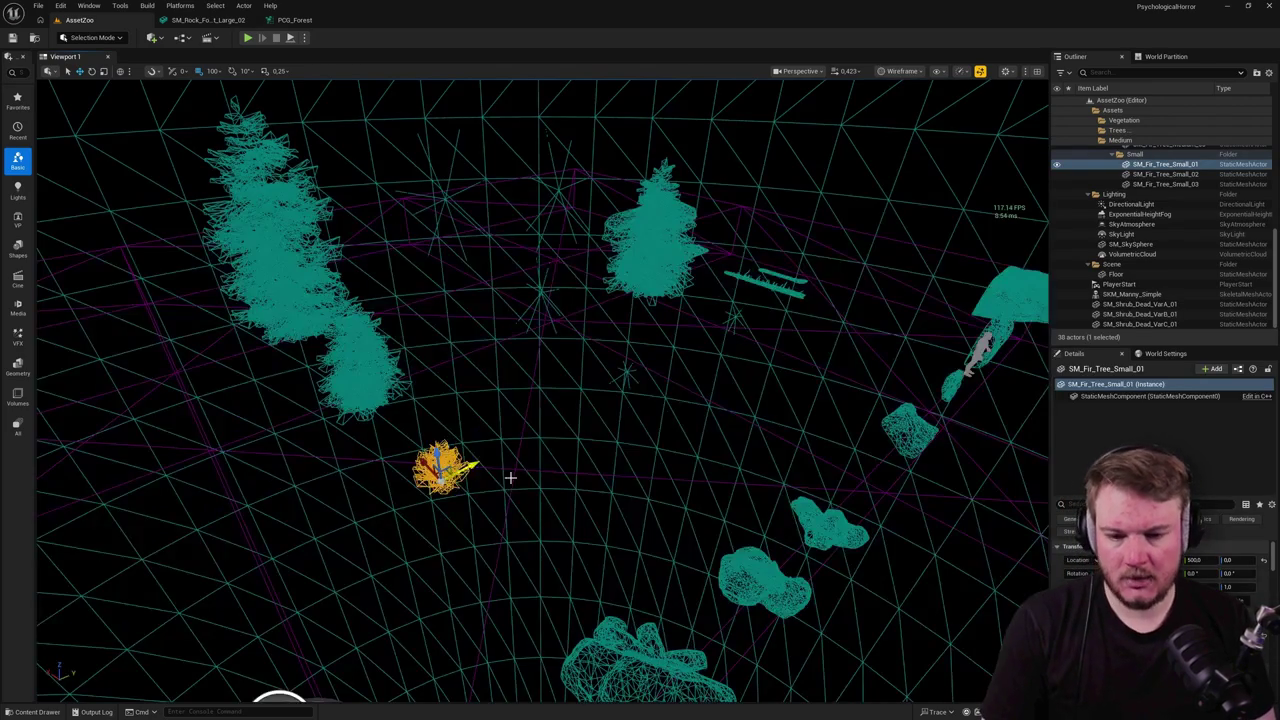
{"action": "left_click", "coordinate": [511, 480]}
{"action": "key", "text": "alt+3"}
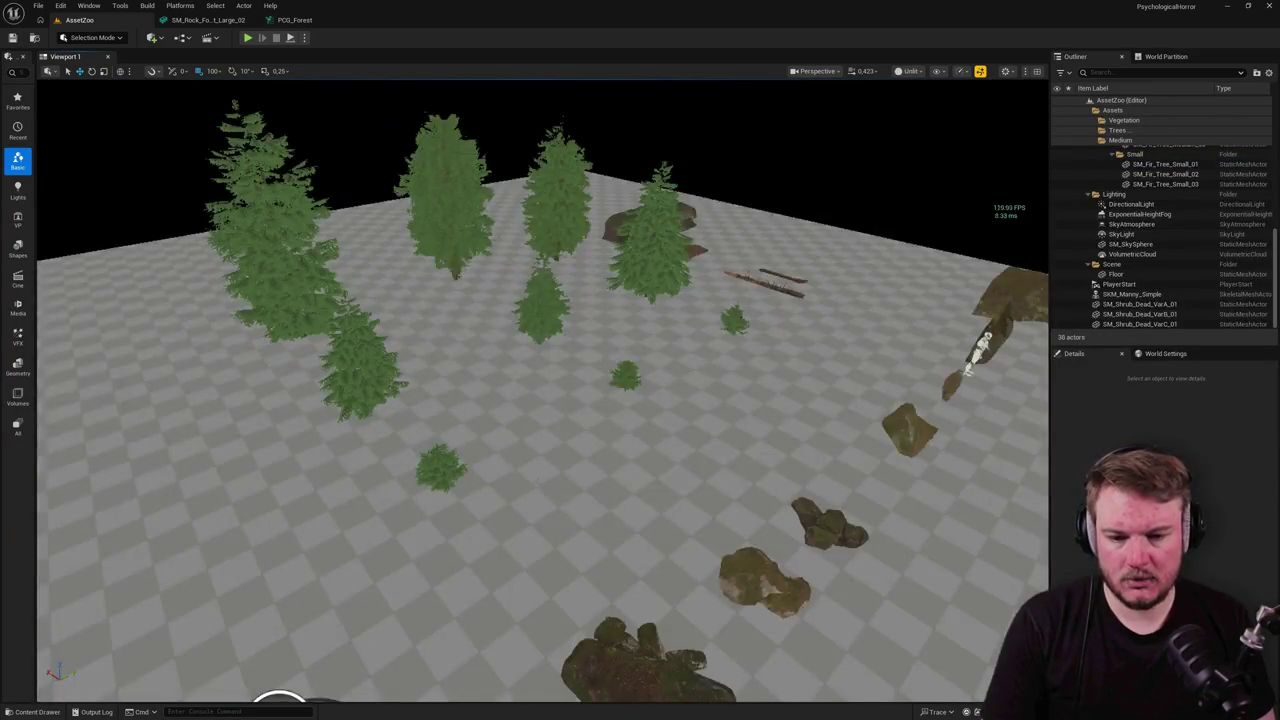
{"action": "key", "text": "alt+4"}
{"action": "left_click", "coordinate": [440, 467]}
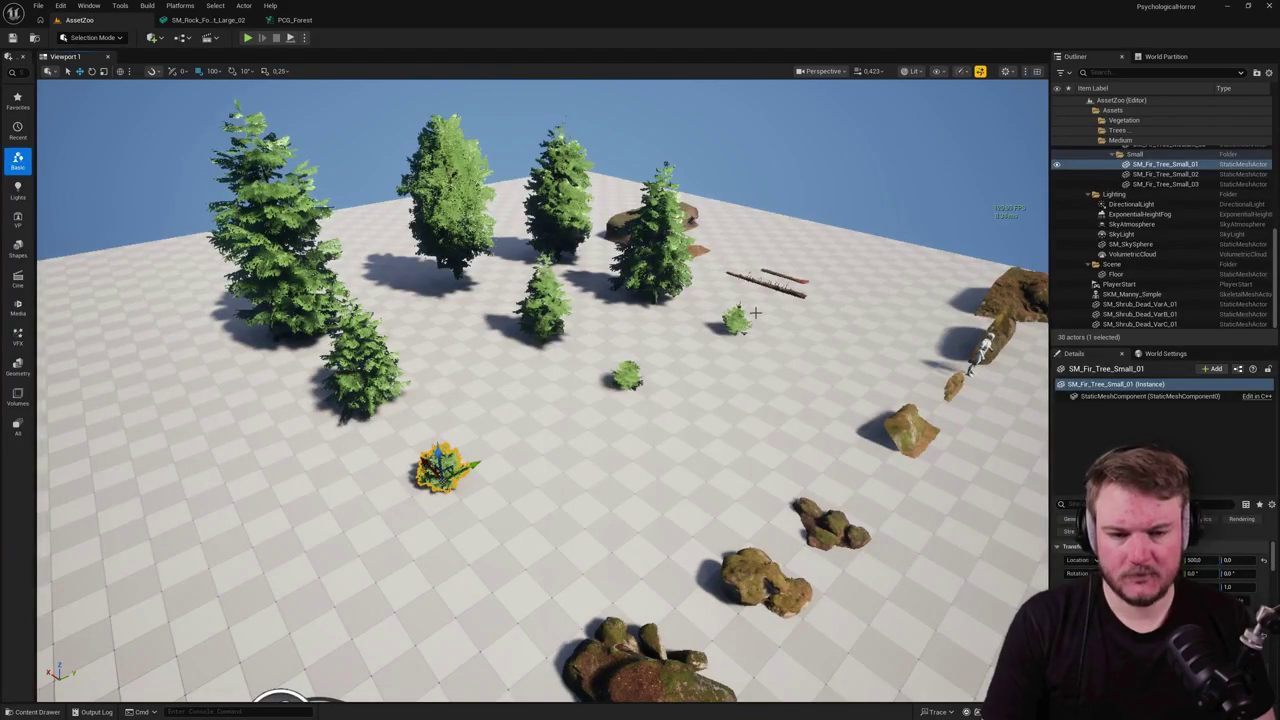
{"action": "key", "text": "alt+5"}
{"action": "key", "text": "Escape"}
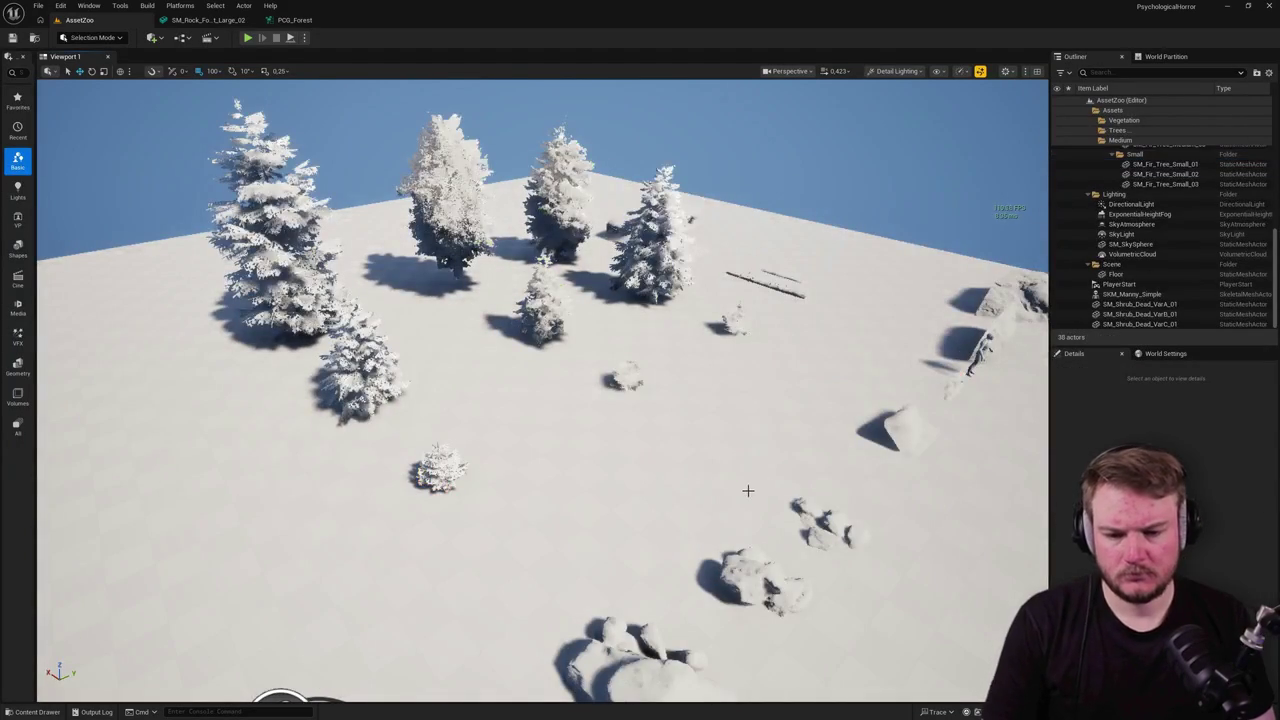
{"action": "scroll", "coordinate": [540, 400], "scroll_direction": "up", "scroll_amount": 3}
{"action": "mouse_move", "coordinate": [742, 481]}
{"action": "left_mouse_down"}
{"action": "mouse_move", "coordinate": [720, 465]}
{"action": "mouse_move", "coordinate": [742, 481]}
{"action": "left_mouse_up"}
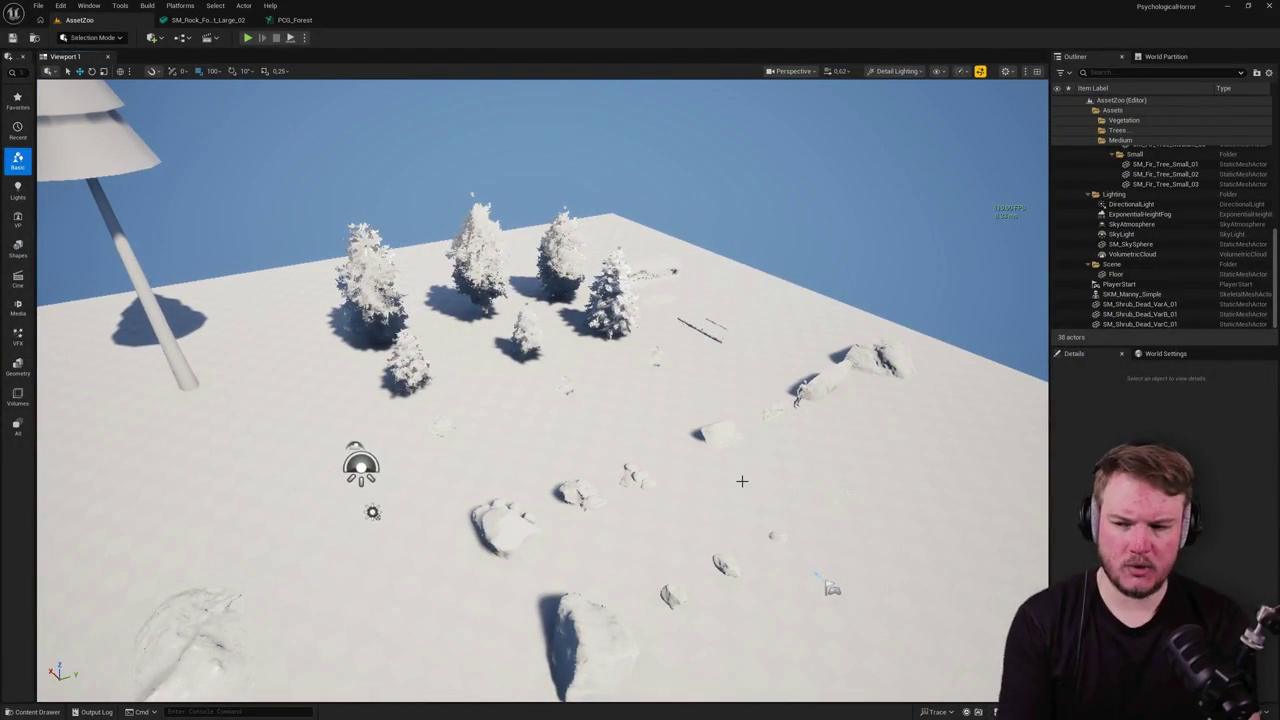